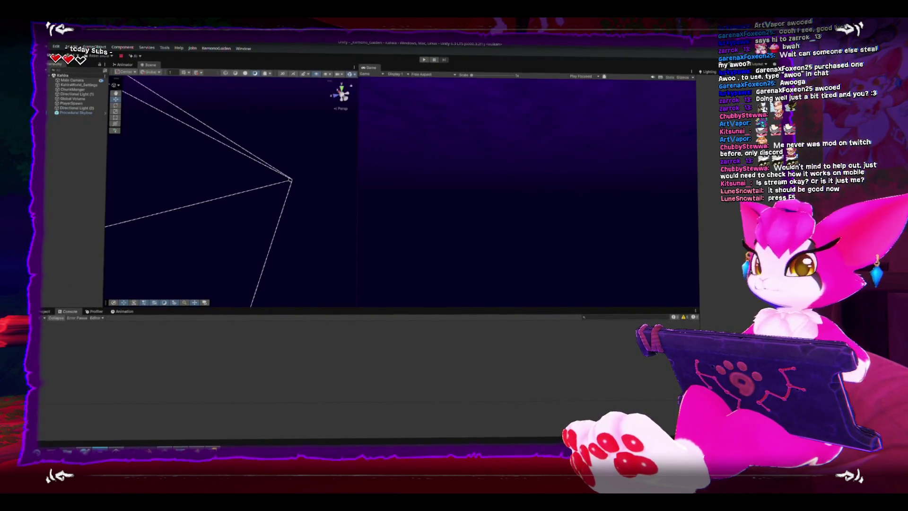
- Bring Rider with PlayerChunks.cs to the front to review InitializeClientData
key("alt+Tab")
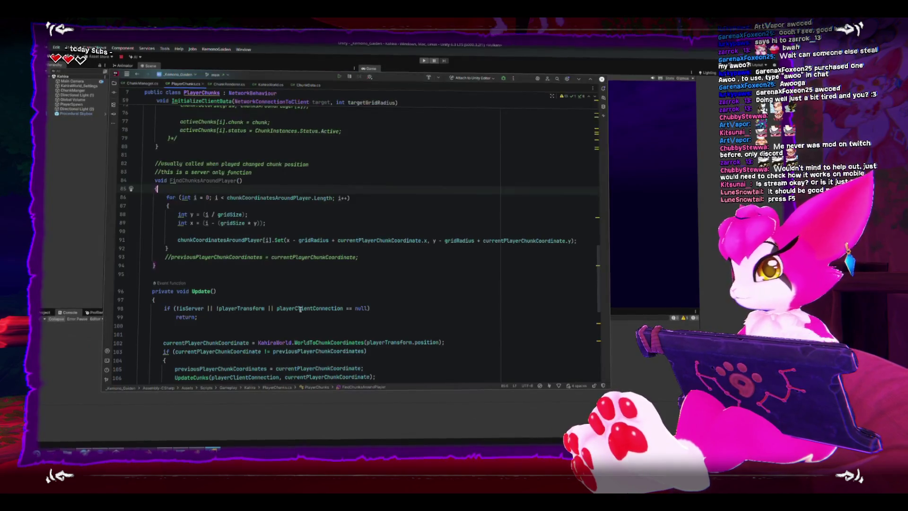
scroll(312, 273, "up", 3)
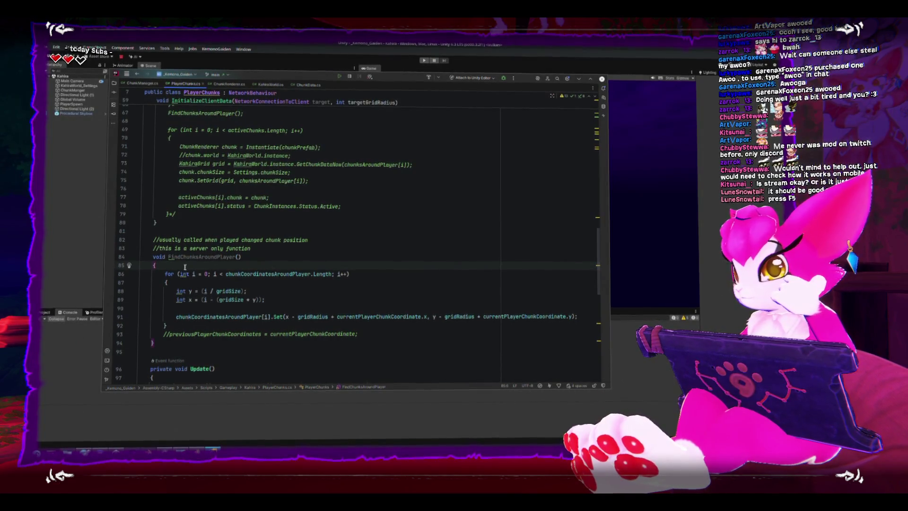
scroll(274, 266, "up", 2)
scroll(176, 245, "up", 2)
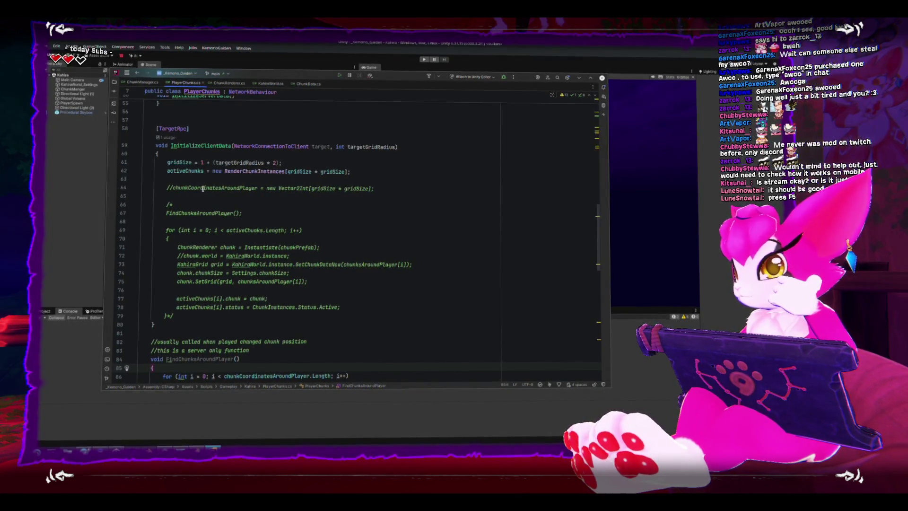
- Rename the activeChunks field to activeClientChunks via Refactor > Rename
double_click(180, 173)
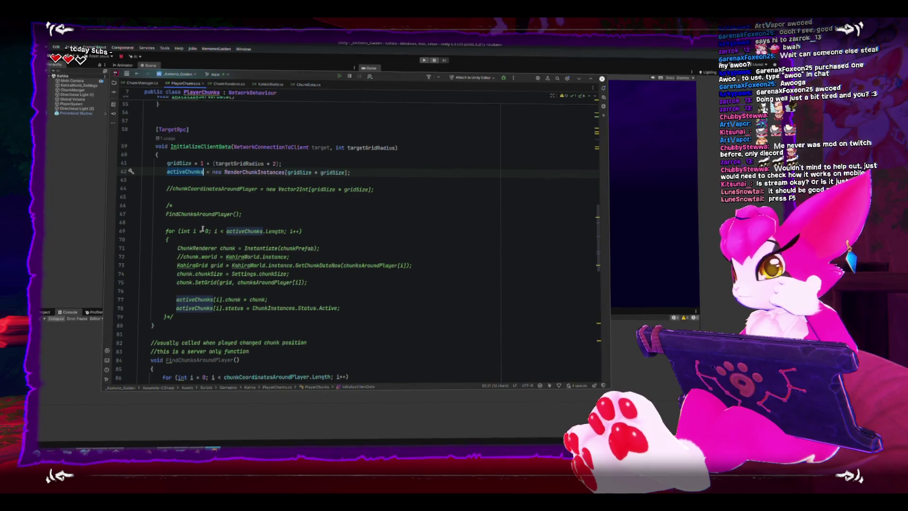
right_click(184, 175)
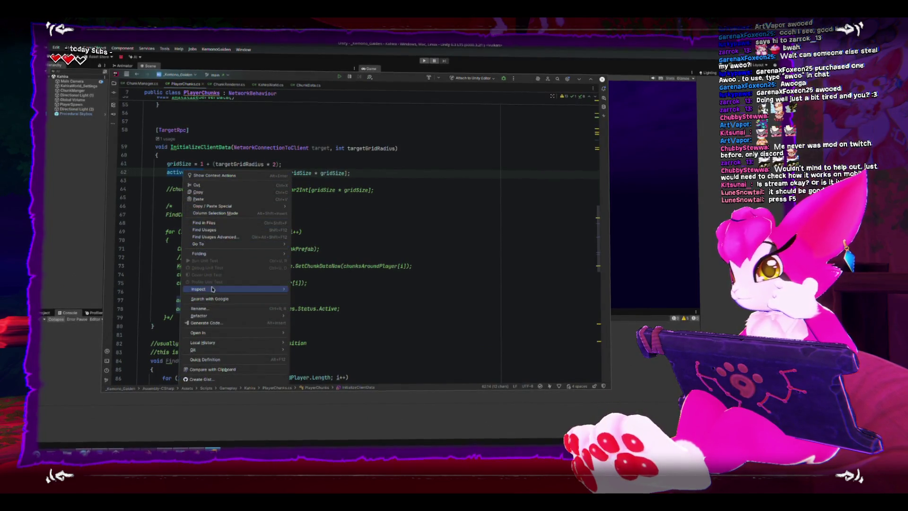
left_click(200, 309)
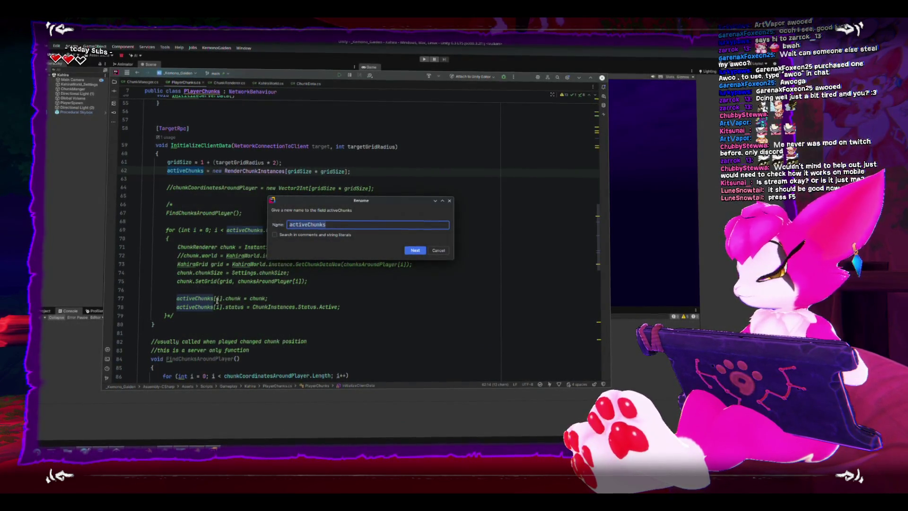
type("activeClientCh")
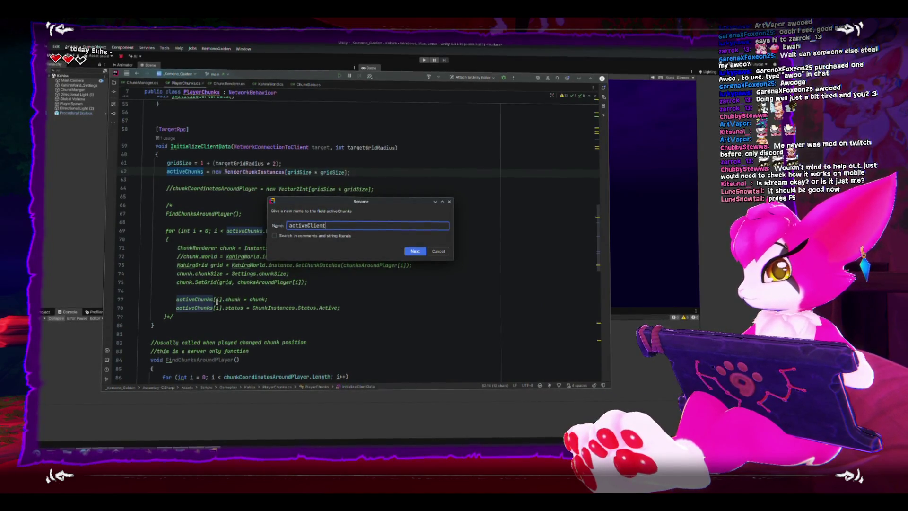
type("unks")
key("Return")
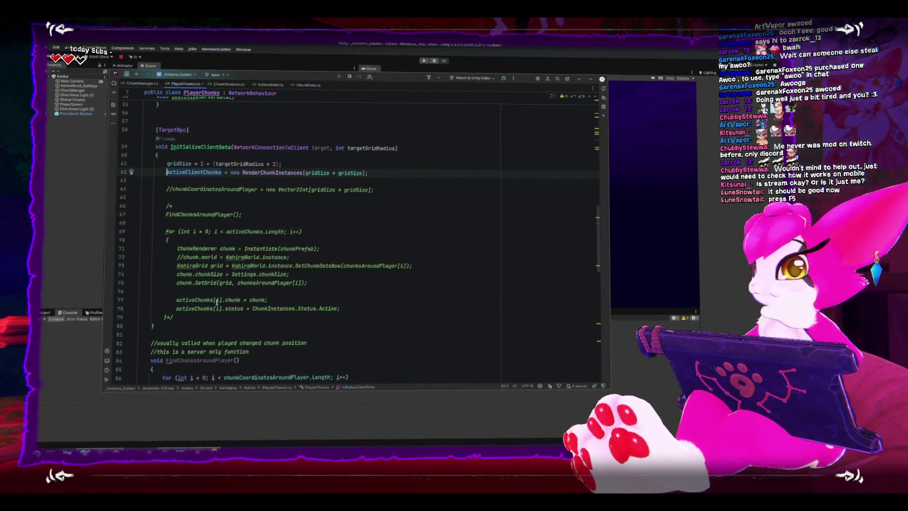
- Add a blank line above the activeClientChunks assignment and save the script
key("Return")
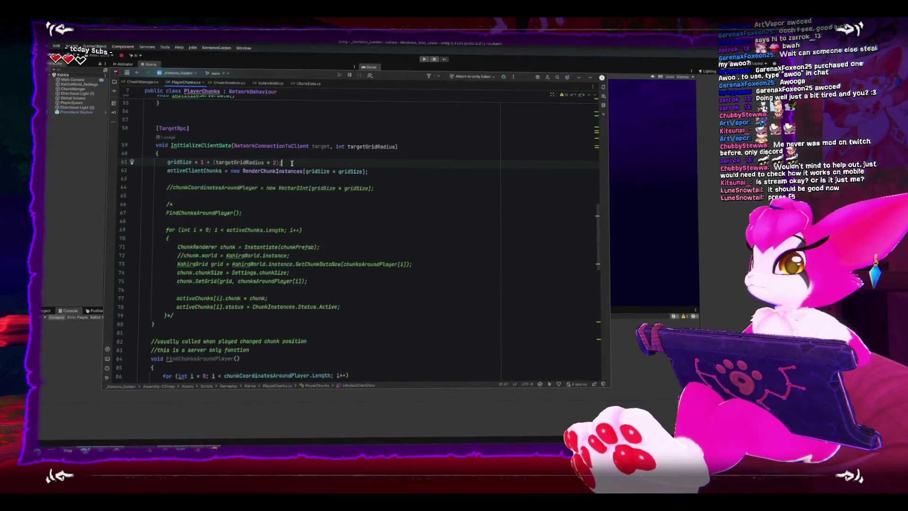
key("Up")
double_click(254, 183)
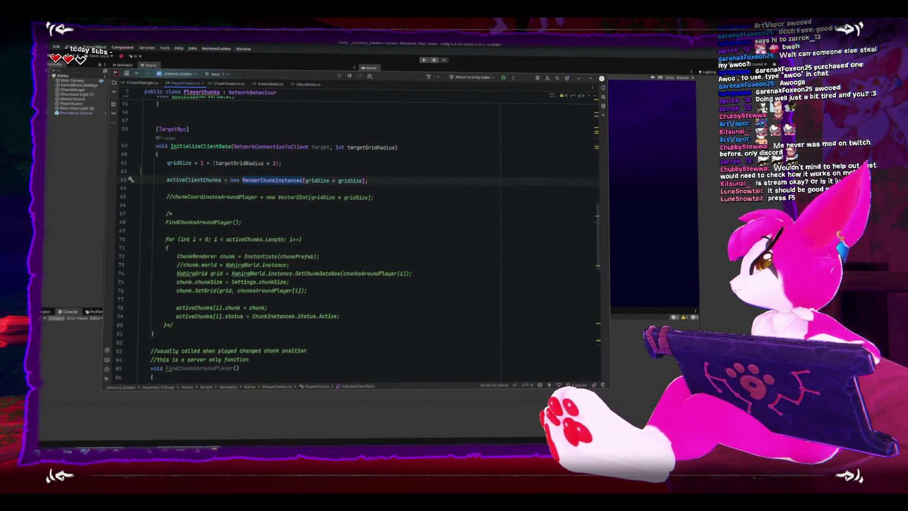
key("ctrl+s")
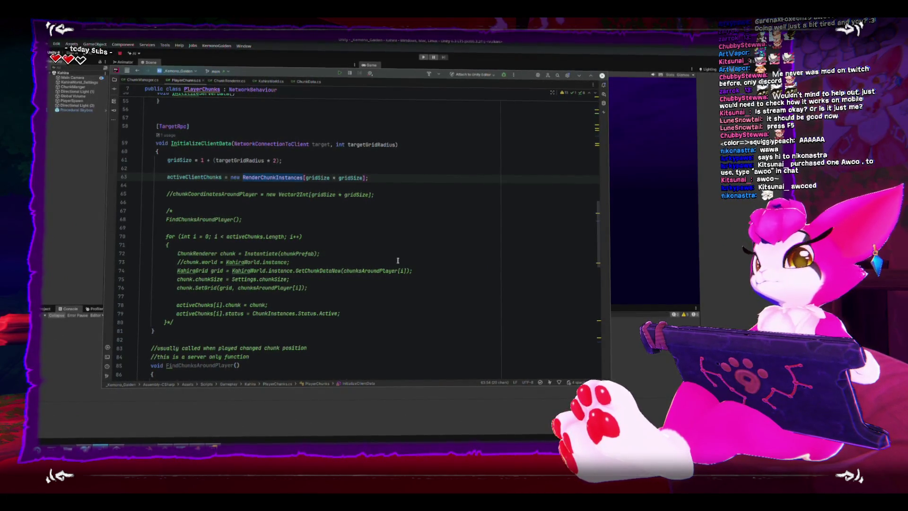
scroll(408, 271, "up", 1)
scroll(390, 262, "up", 2)
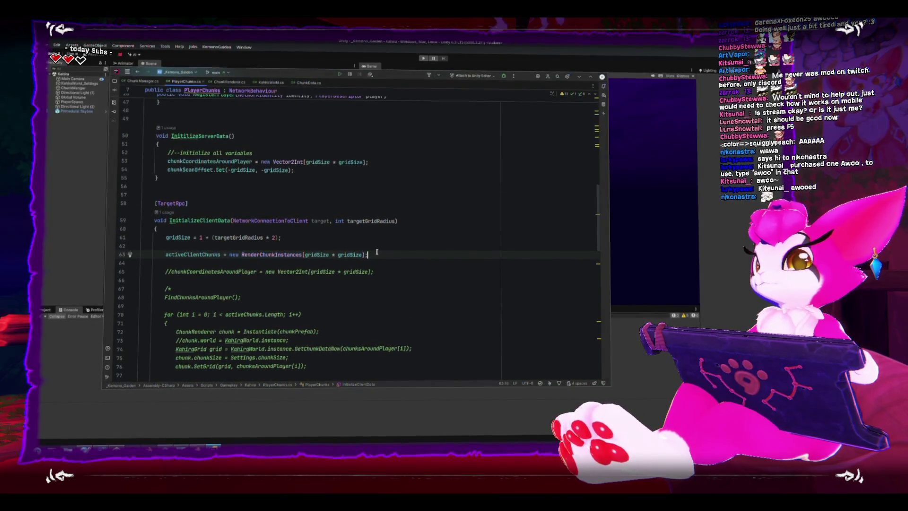
- Delete the empty line 62 and check the uses of chunkCoordinatesAroundPlayer
left_click(383, 246)
key("BackSpace")
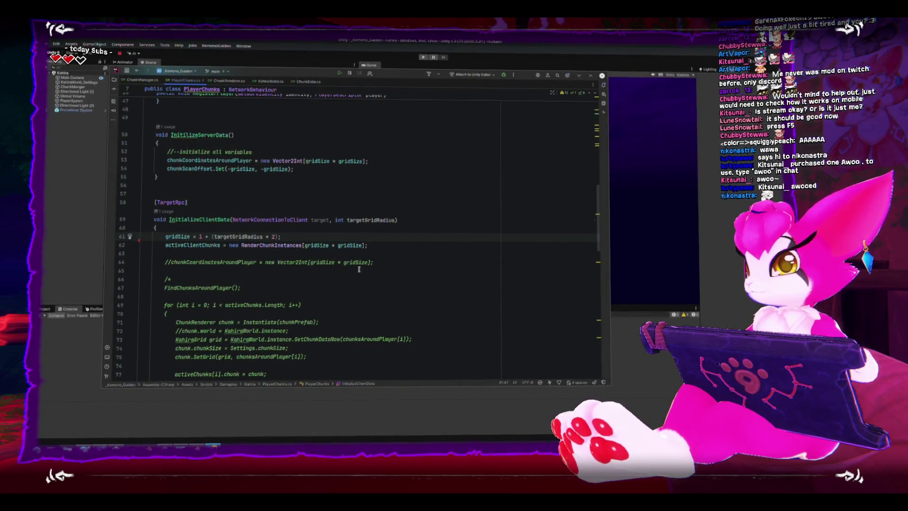
double_click(195, 263)
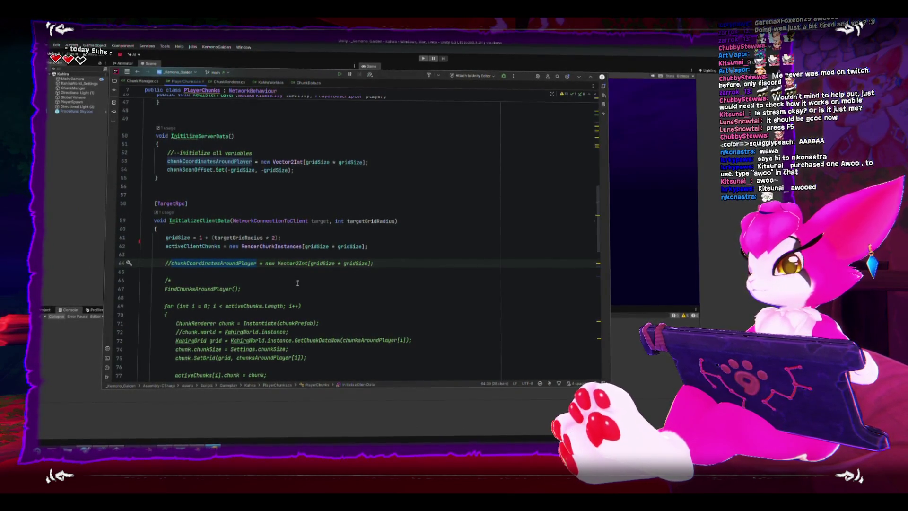
scroll(296, 283, "up", 3)
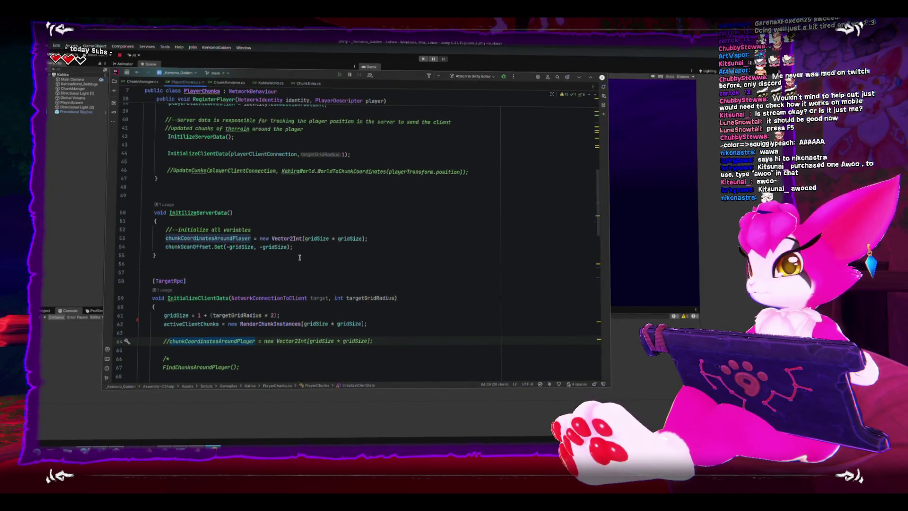
scroll(297, 259, "down", 3)
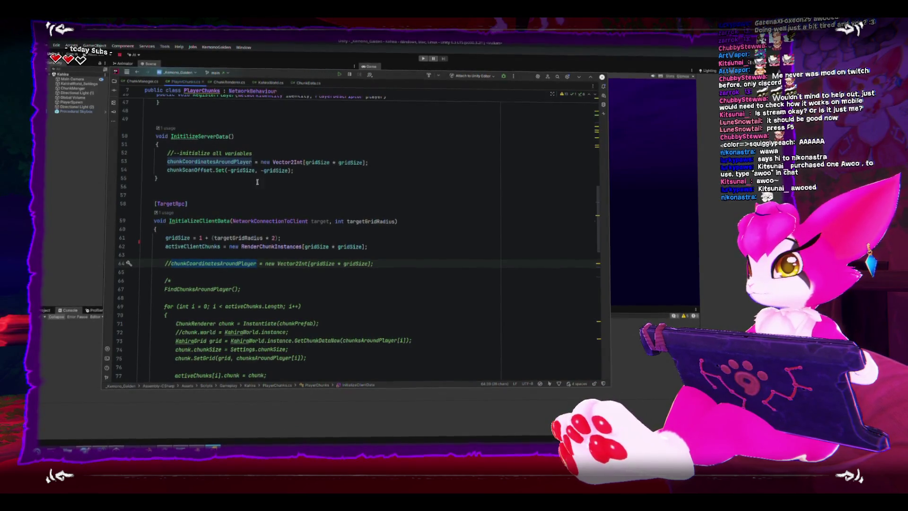
scroll(215, 167, "up", 3)
scroll(220, 177, "up", 2)
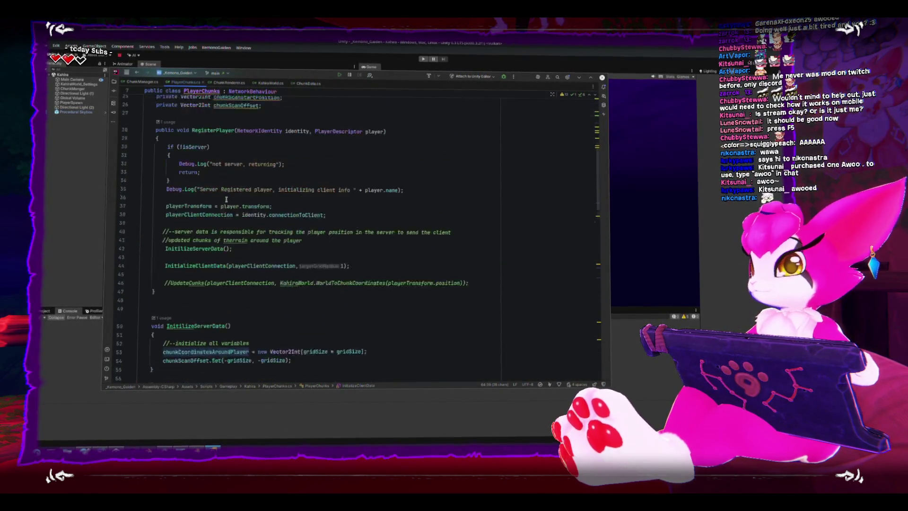
scroll(226, 195, "up", 2)
scroll(231, 210, "up", 2)
scroll(231, 211, "up", 2)
scroll(232, 208, "up", 4)
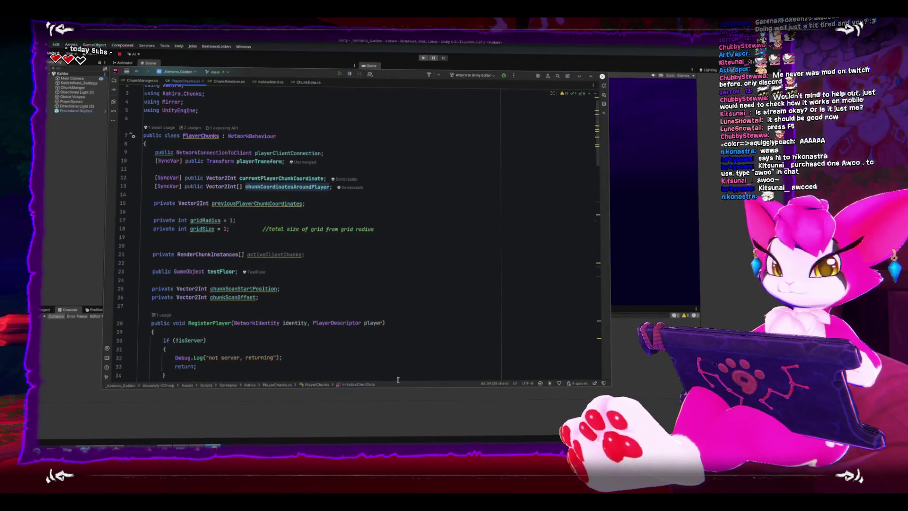
scroll(399, 368, "down", 2)
scroll(399, 367, "down", 4)
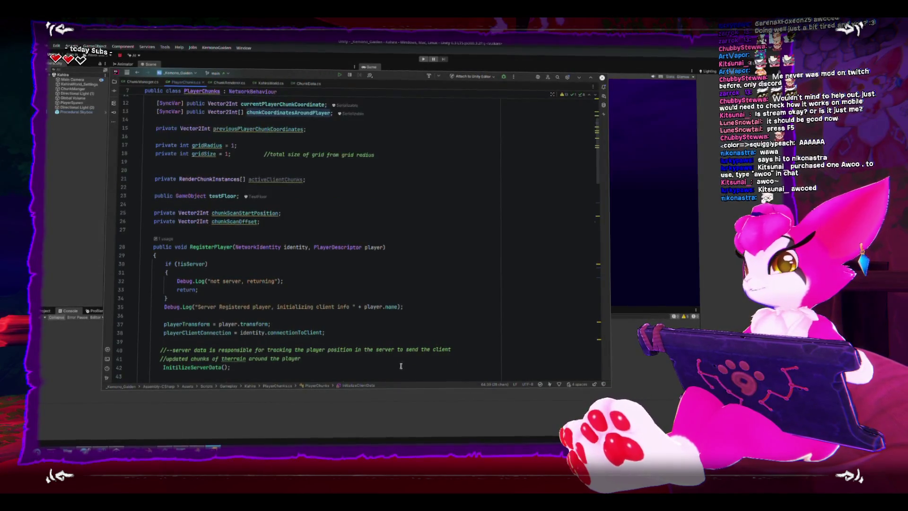
scroll(397, 366, "down", 6)
scroll(396, 365, "down", 3)
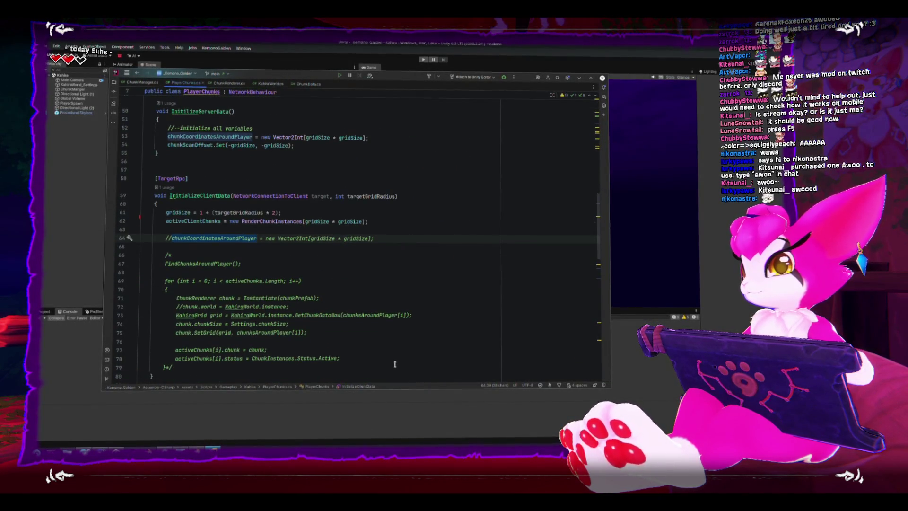
scroll(395, 363, "down", 1)
scroll(394, 364, "down", 1)
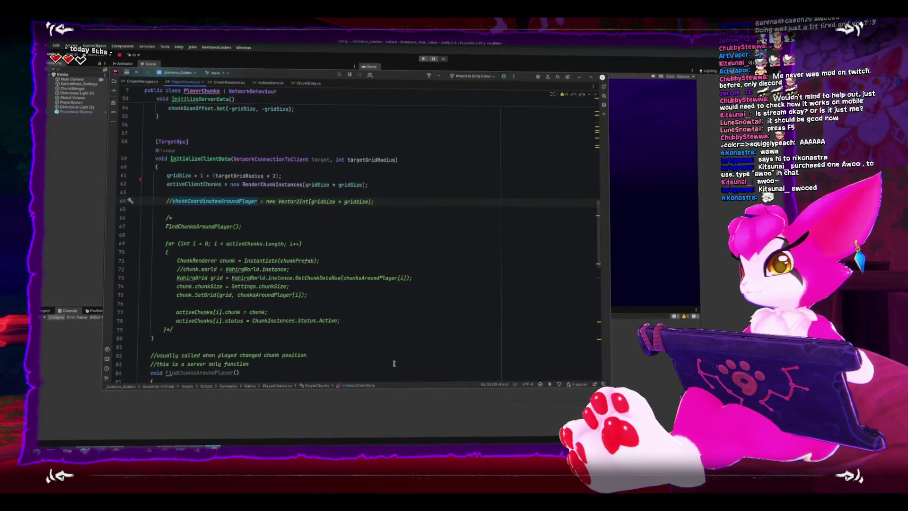
- Make the chunk loop iterate over activeClientChunks instead of activeChunks
left_click(181, 175)
double_click(262, 246)
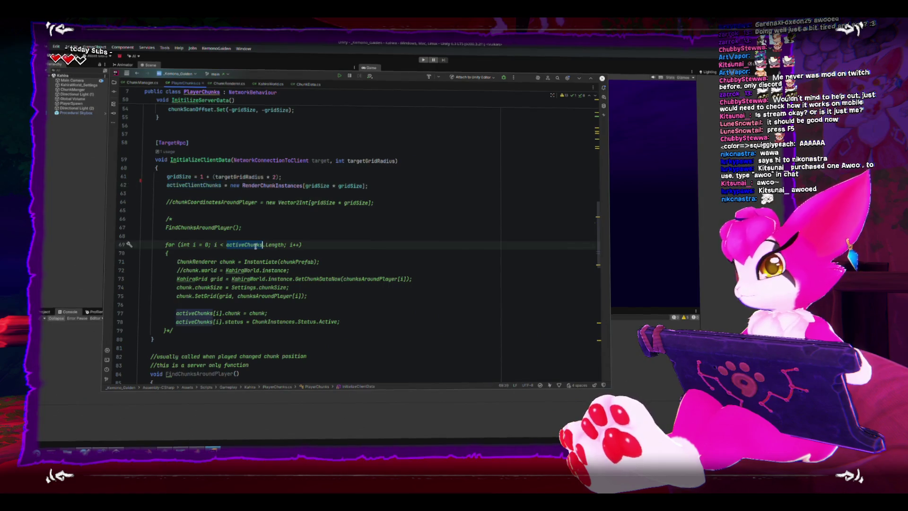
type("activeClientChunks")
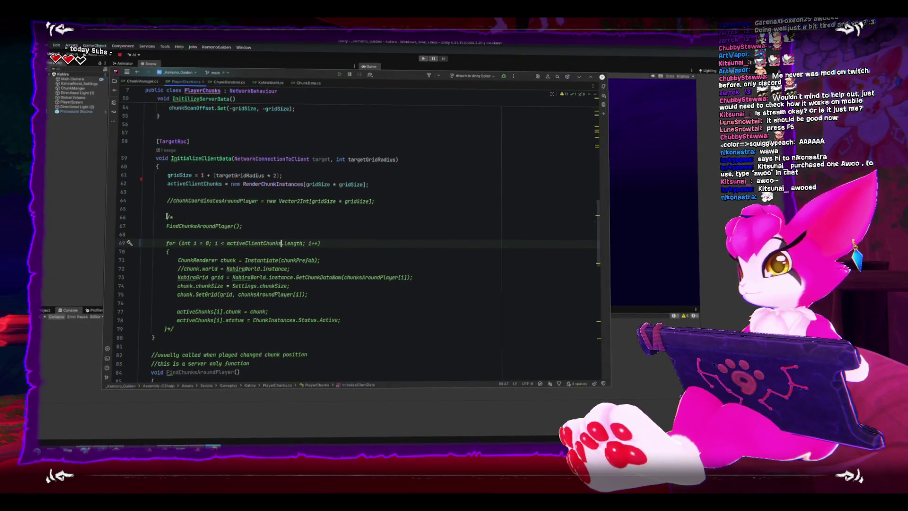
left_click(170, 217)
key("BackSpace")
left_click(183, 226)
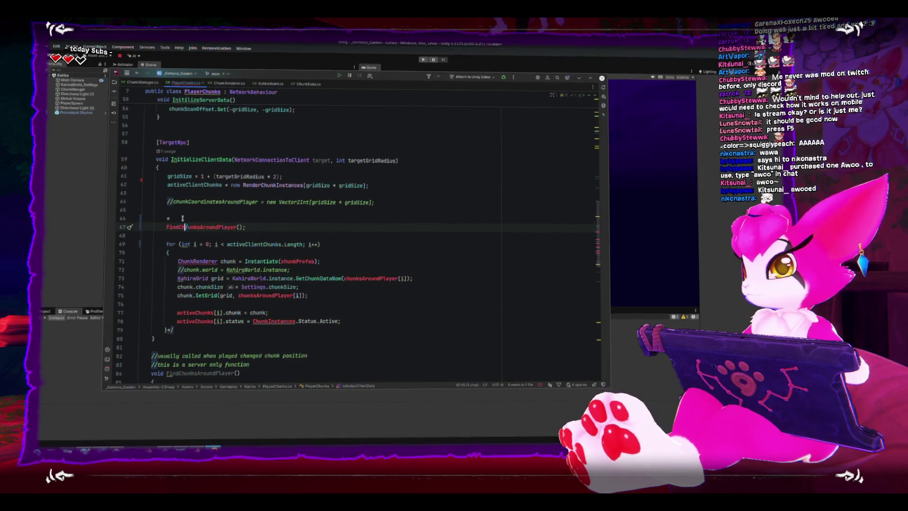
key("ctrl+z")
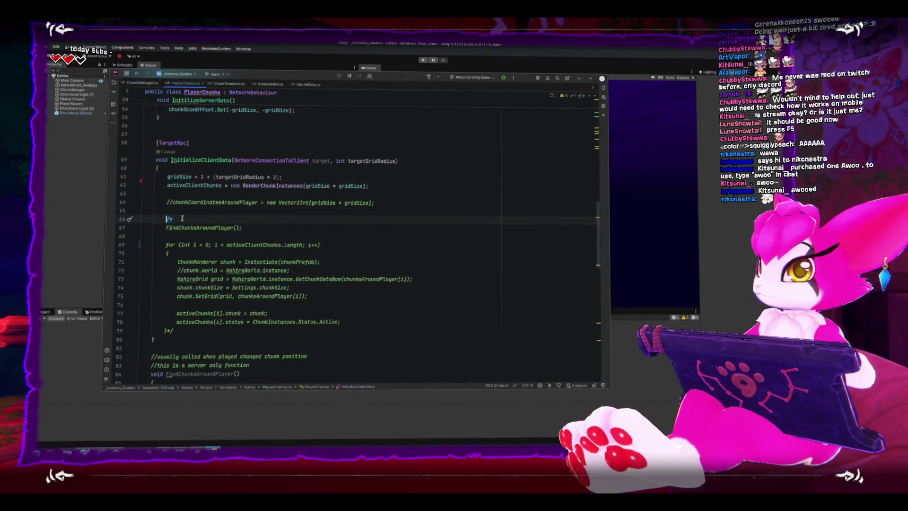
- Remove the /* and */ markers so the chunk-spawning loop is uncommented
key("BackSpace")
key("BackSpace")
left_click(187, 328)
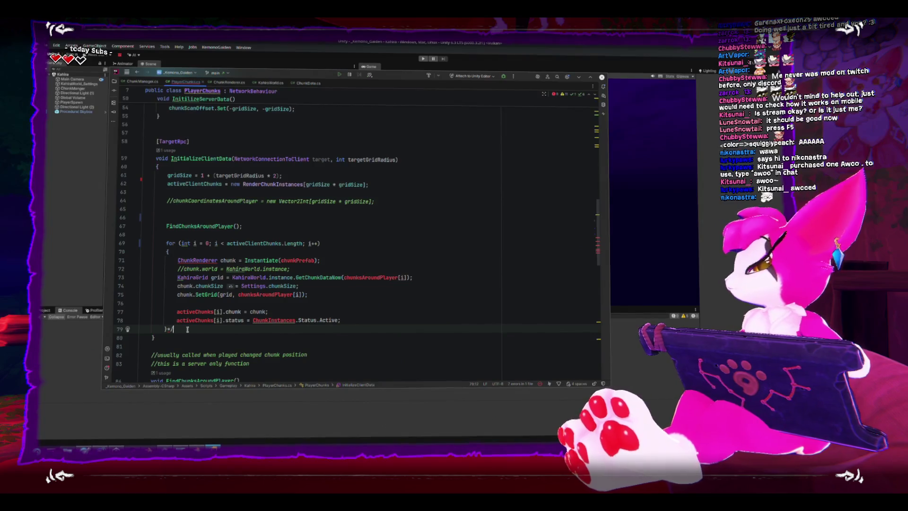
key("BackSpace")
key("BackSpace")
left_click(167, 227)
type("//")
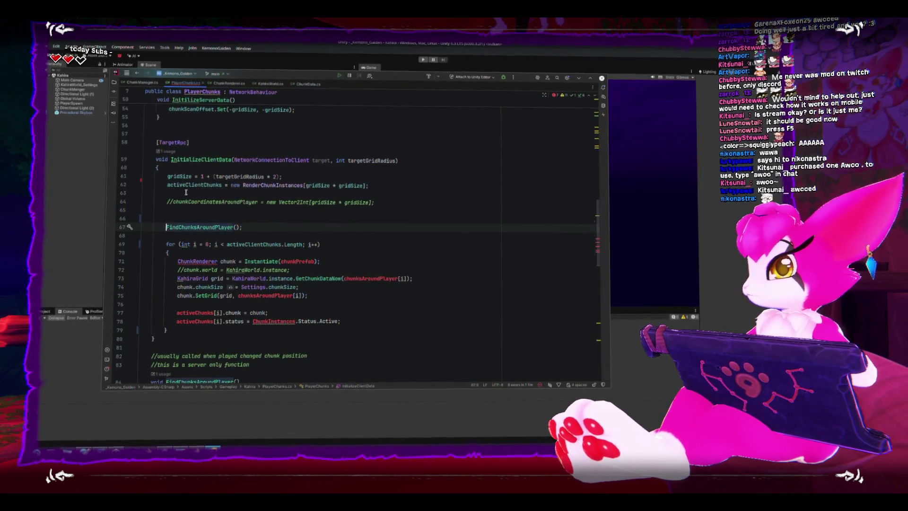
left_click(222, 261)
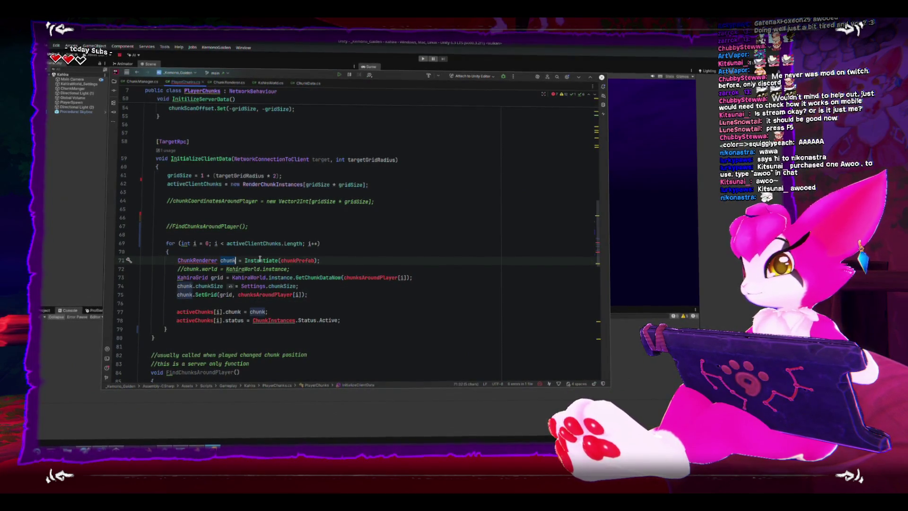
left_click(312, 261)
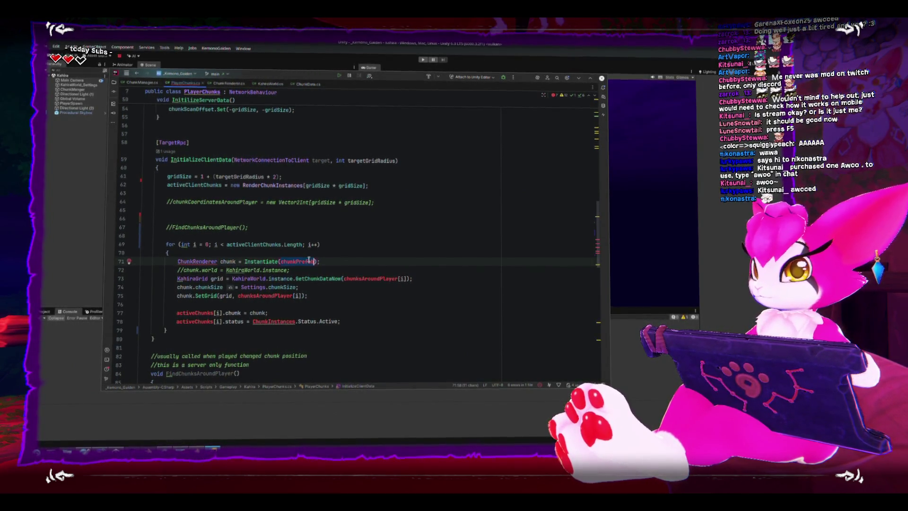
scroll(307, 262, "up", 2)
scroll(307, 262, "up", 5)
scroll(305, 264, "up", 3)
scroll(303, 266, "down", 2)
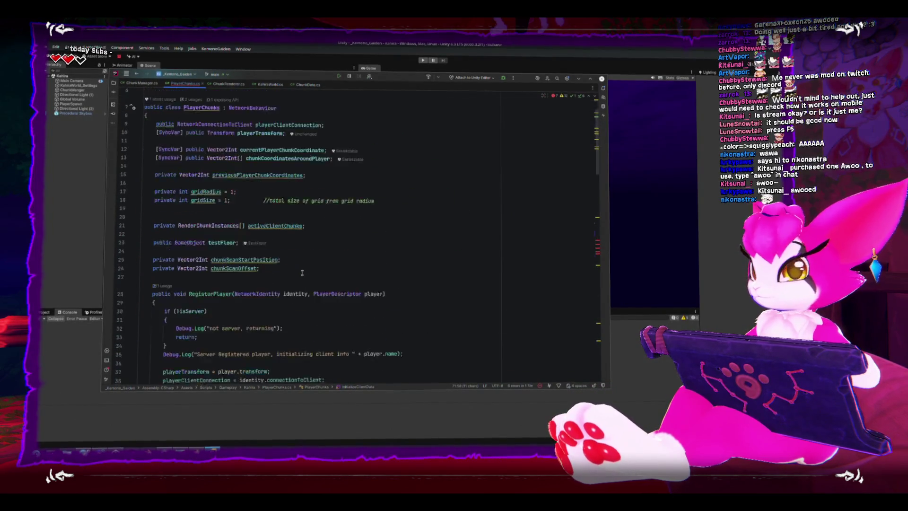
scroll(303, 271, "down", 1)
scroll(301, 270, "down", 3)
scroll(301, 270, "down", 2)
scroll(302, 270, "down", 2)
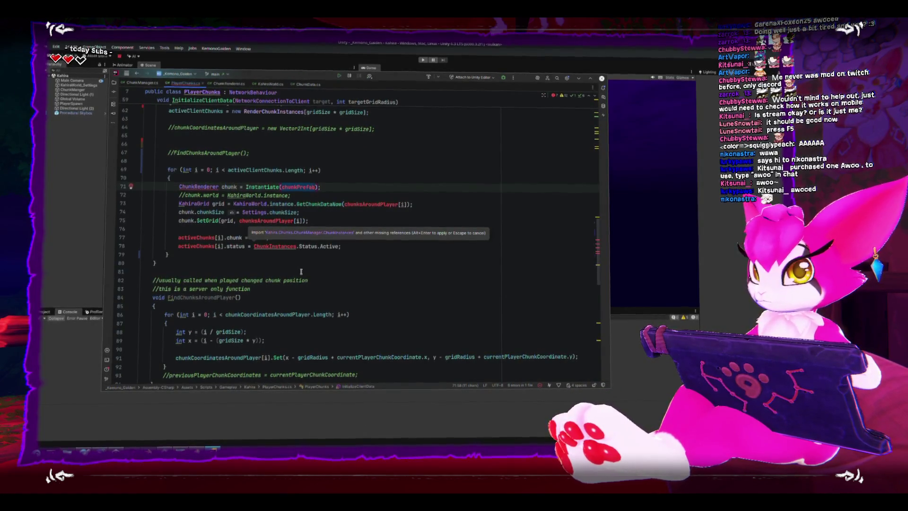
key("Escape")
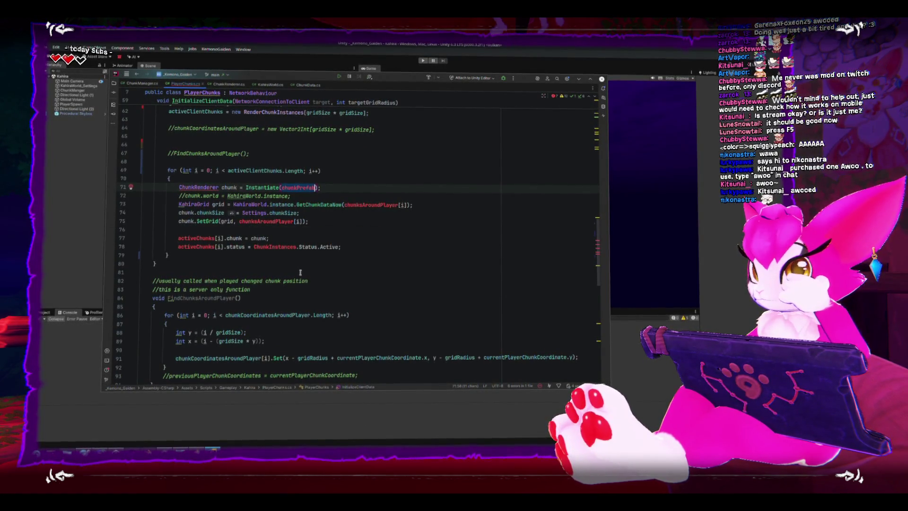
left_click(314, 196)
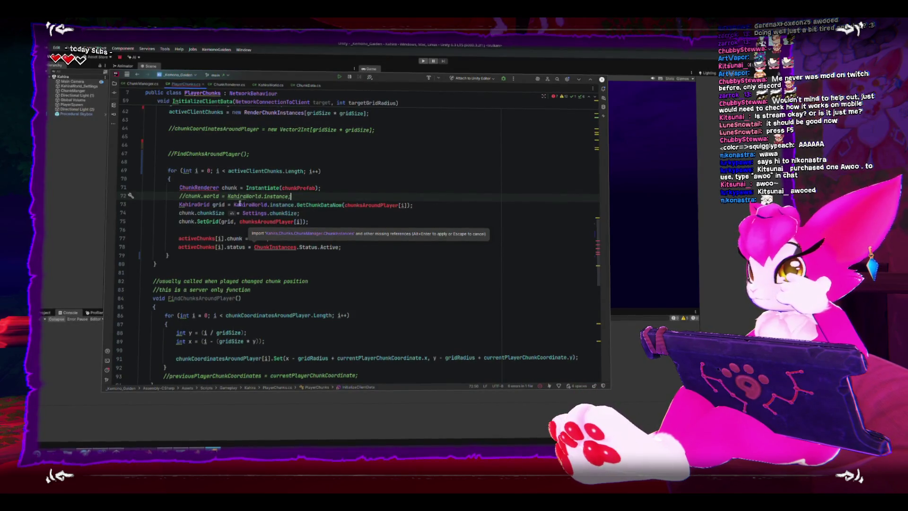
left_click(180, 205)
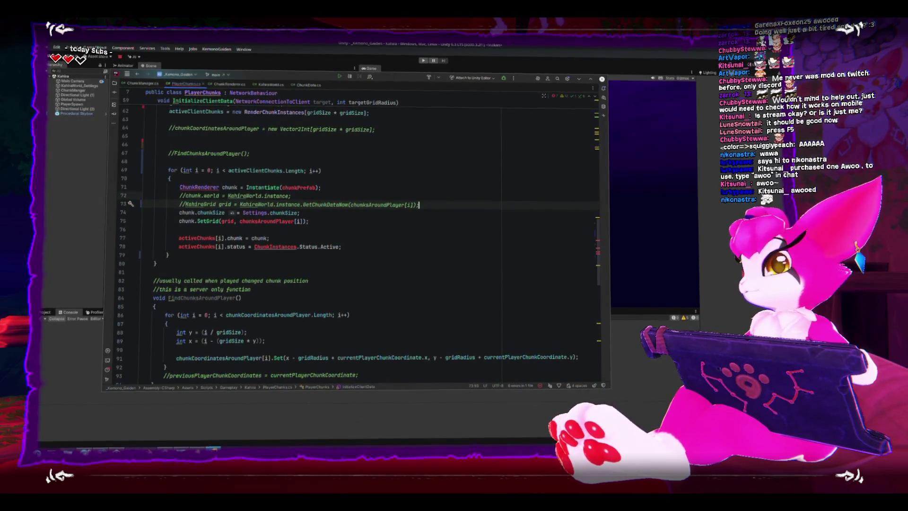
type("//")
- Space out the loop body and move the commented SetGrid line up with the KahiraGrid line
key("Return")
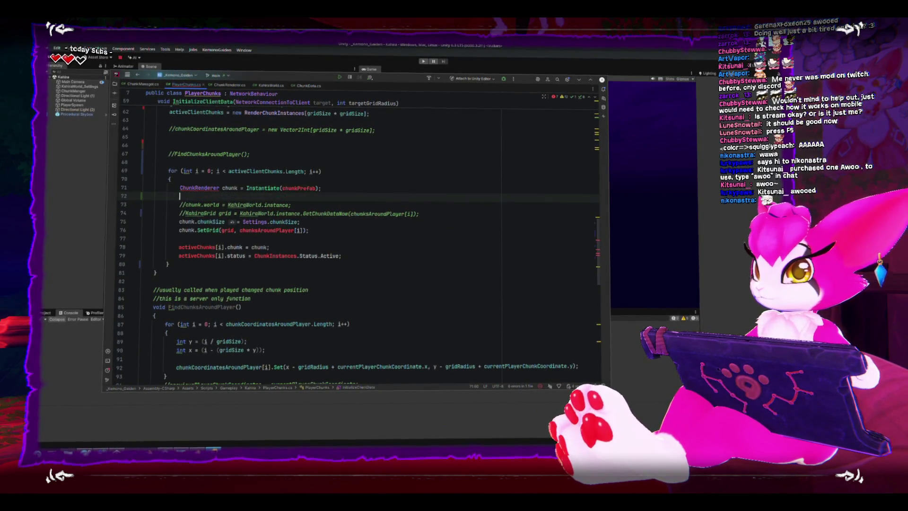
key("End")
key("Return")
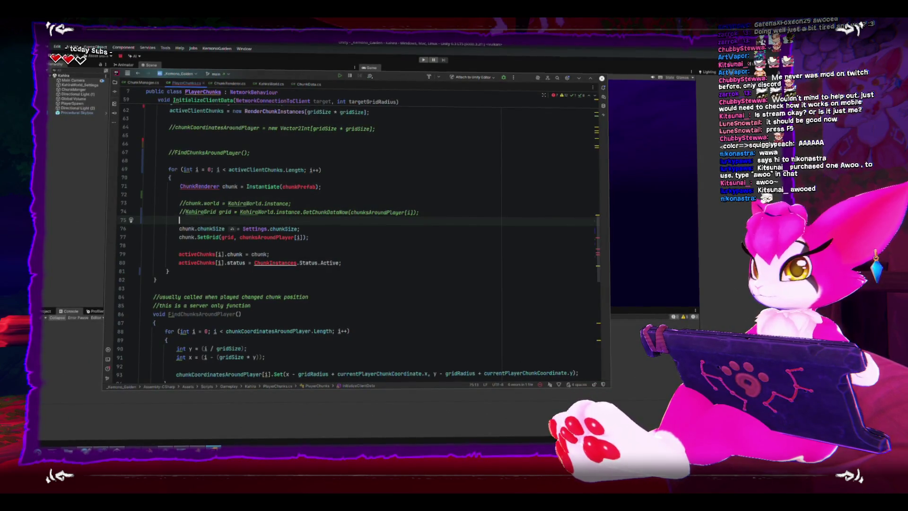
key("Down")
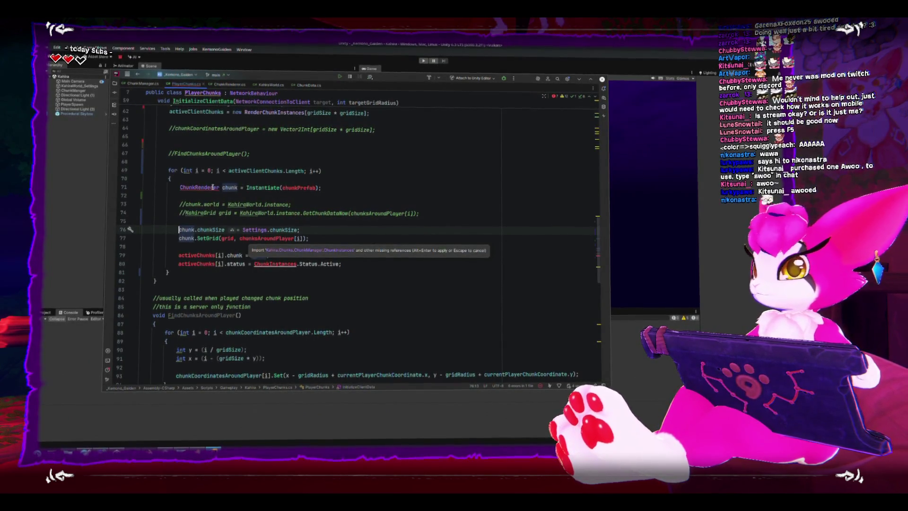
key("Down")
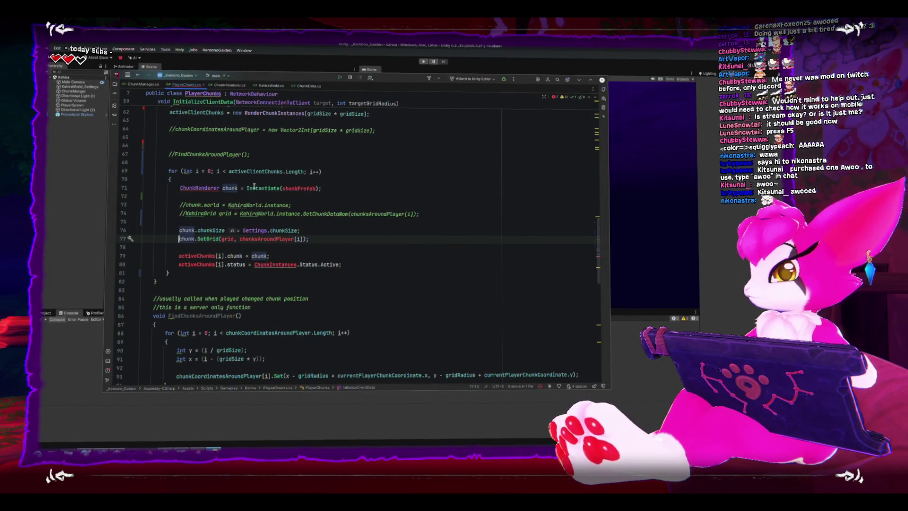
type("//")
key("End")
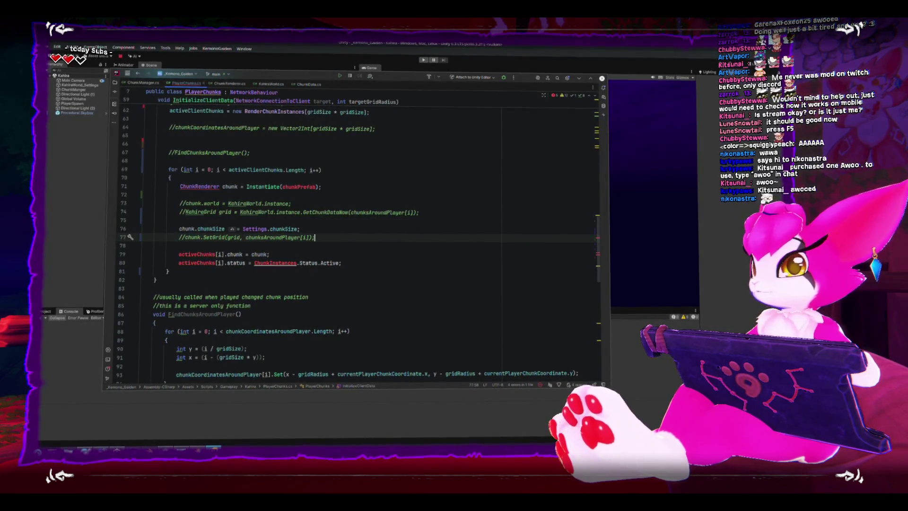
key("alt+shift+Up")
key("alt+shift+Up")
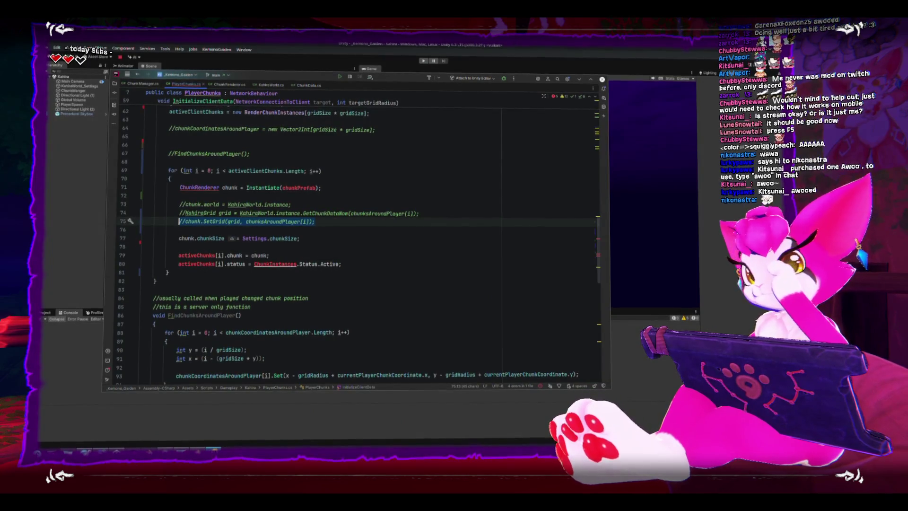
key("Down")
key("Down")
key("End")
key("Down")
key("Down")
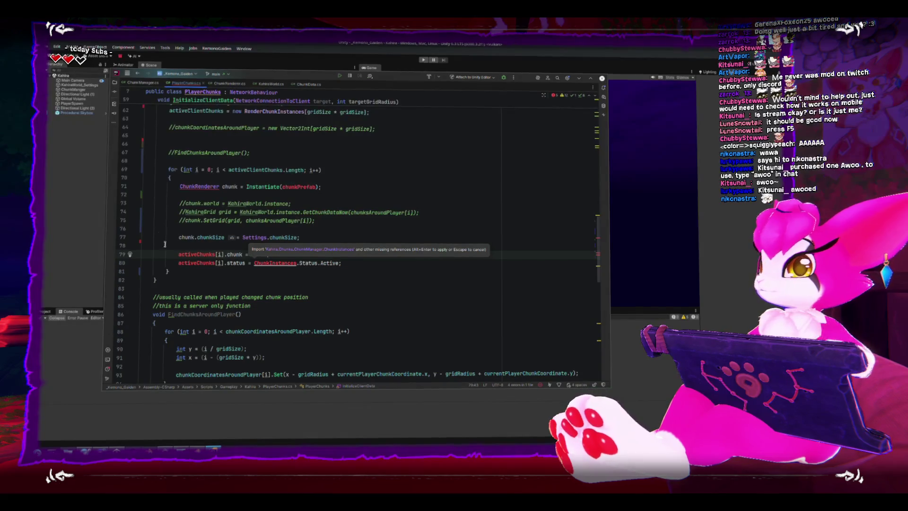
- Replace activeChunks with activeClientChunks in the loop's chunk assignment on line 79
left_click(252, 170)
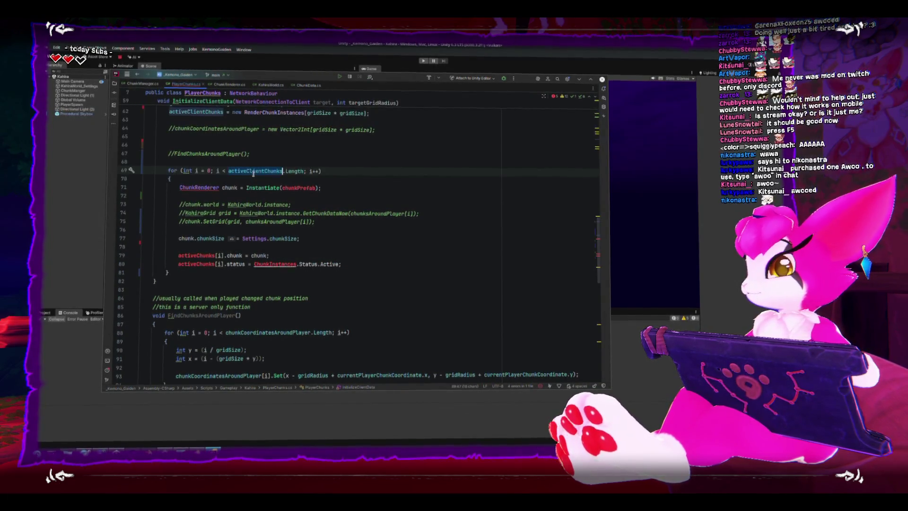
triple_click(253, 171)
key("ctrl+c")
double_click(192, 256)
key("ctrl+v")
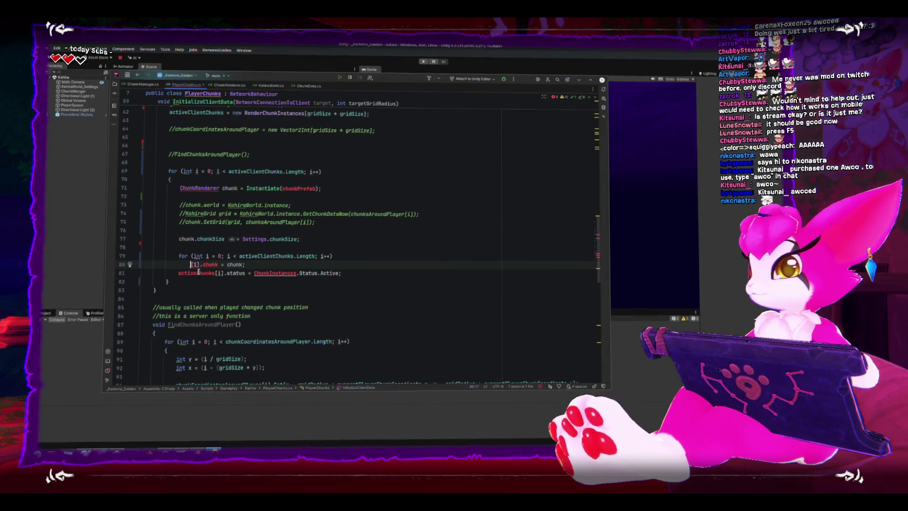
key("ctrl+z")
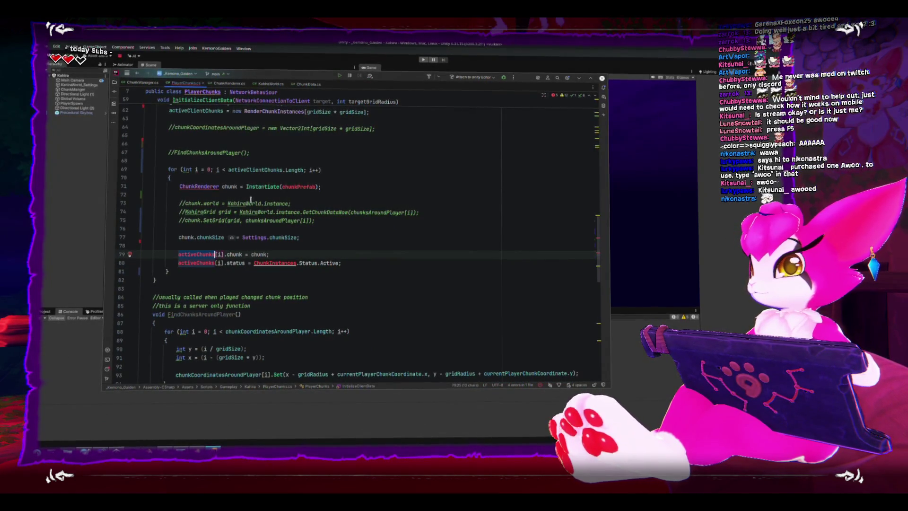
double_click(253, 169)
key("ctrl+c")
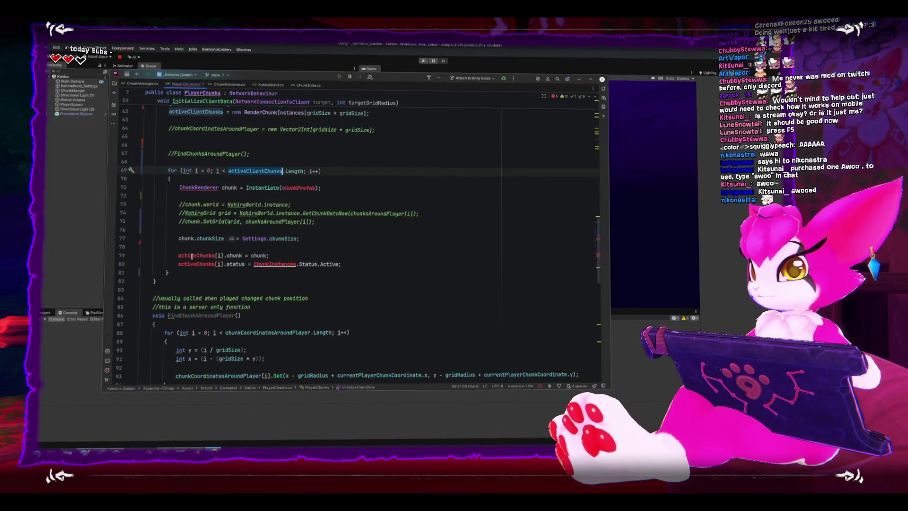
double_click(191, 255)
key("ctrl+v")
left_click(191, 264)
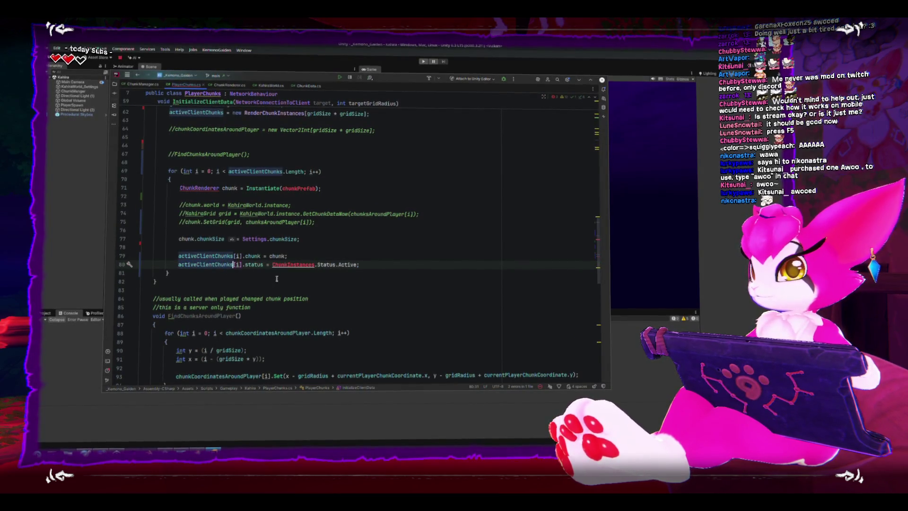
left_click(291, 264)
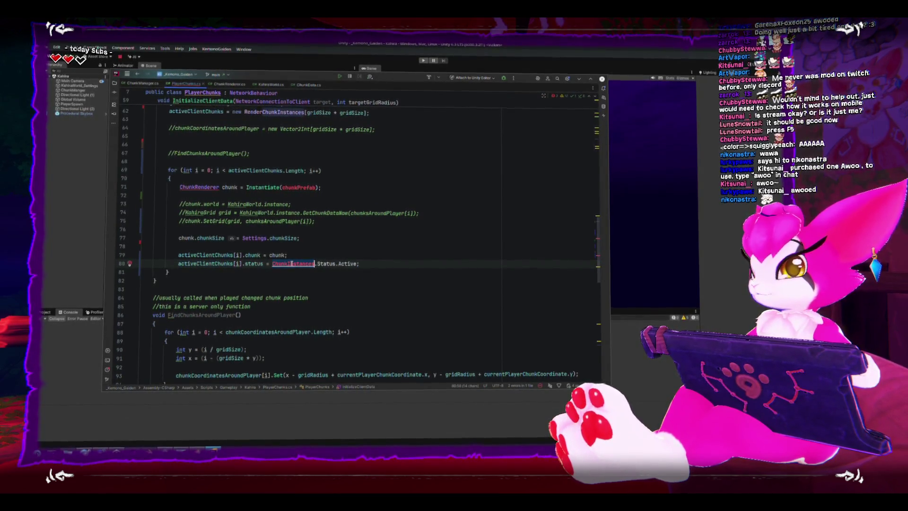
left_click(141, 83)
scroll(222, 225, "down", 5)
scroll(223, 226, "down", 5)
scroll(222, 226, "down", 5)
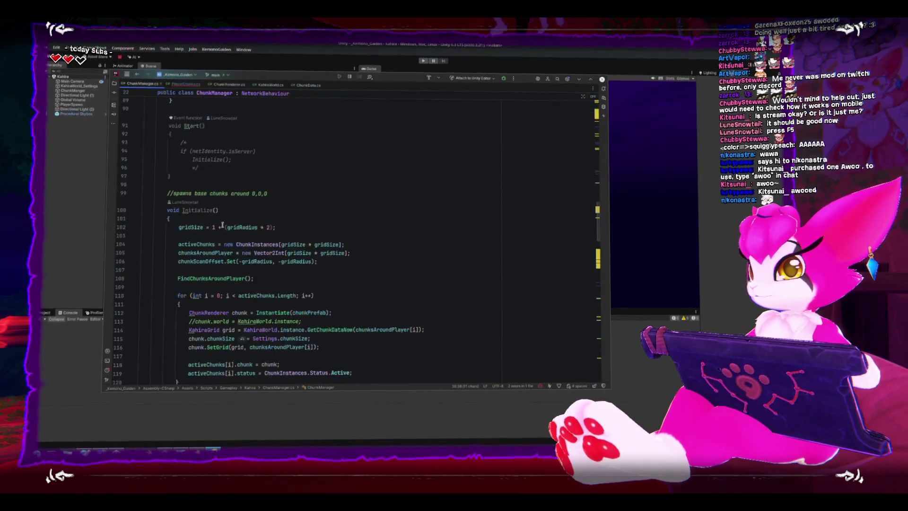
scroll(223, 226, "down", 5)
scroll(221, 226, "down", 5)
scroll(222, 226, "down", 5)
scroll(223, 227, "down", 5)
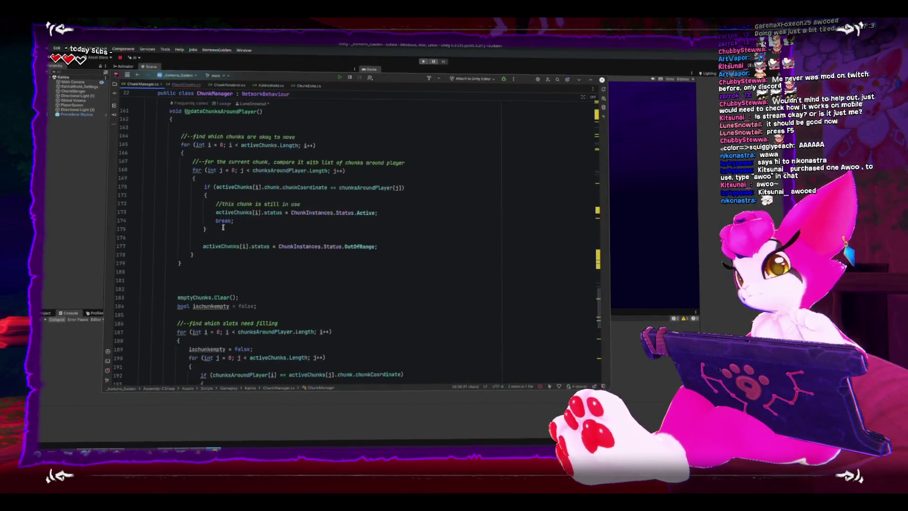
scroll(223, 227, "down", 5)
scroll(223, 227, "down", 5)
scroll(224, 225, "down", 3)
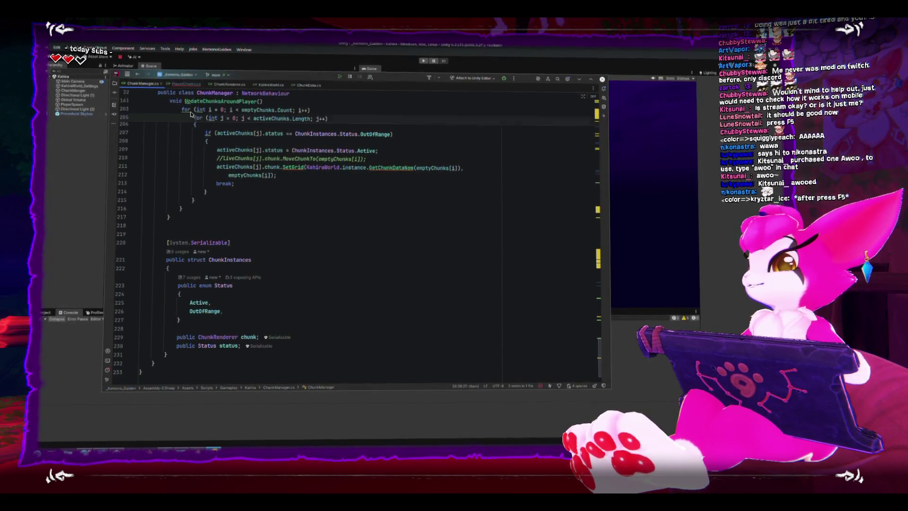
left_click(186, 83)
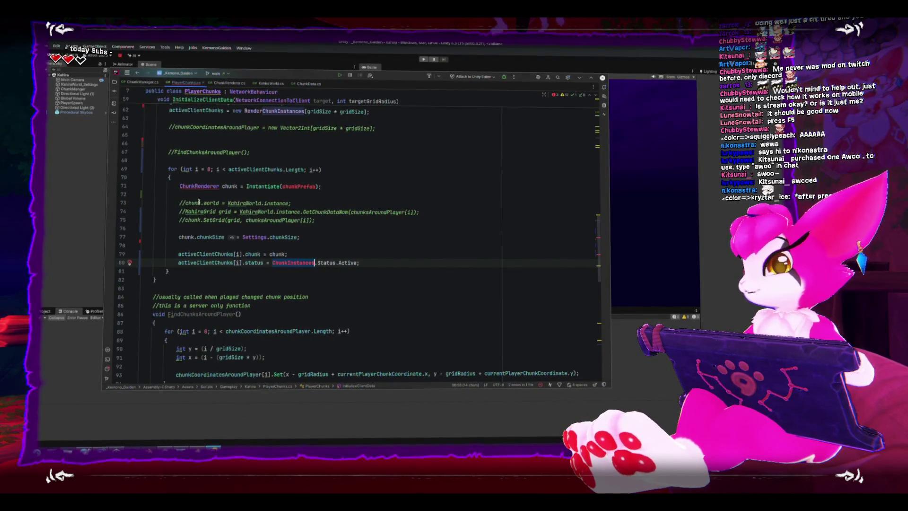
scroll(199, 203, "down", 3)
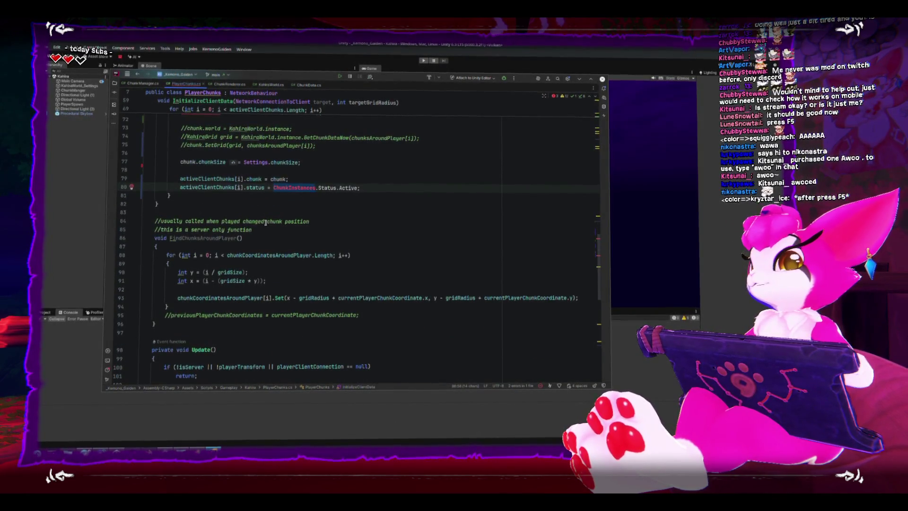
scroll(214, 210, "down", 5)
scroll(234, 215, "down", 4)
scroll(255, 219, "down", 4)
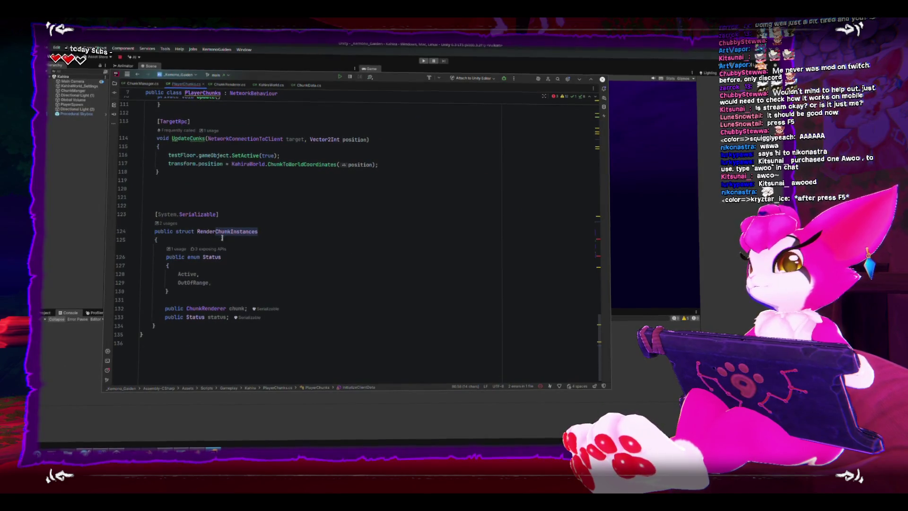
- Change ChunkInstances to RenderChunkInstances on line 80 and locate the chunkPrefab reference
left_click(259, 231)
scroll(284, 241, "up", 5)
scroll(287, 242, "up", 5)
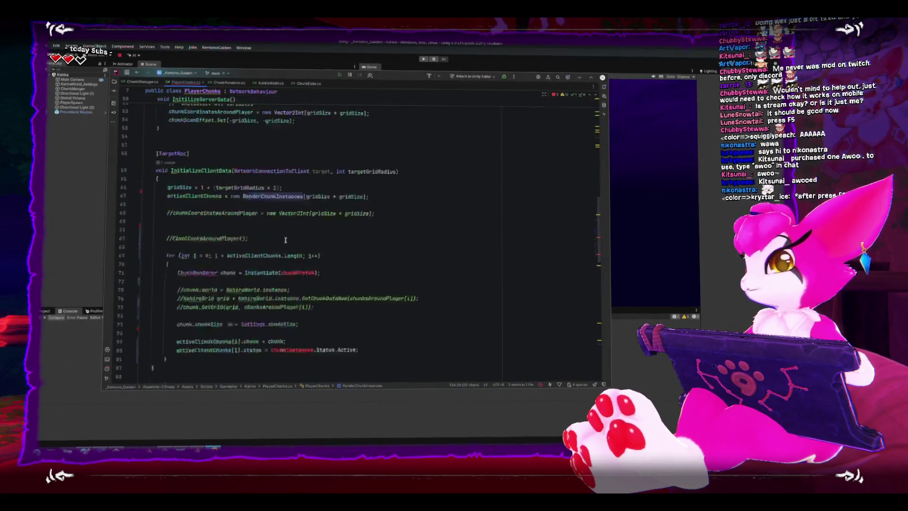
scroll(289, 242, "up", 5)
scroll(294, 273, "up", 5)
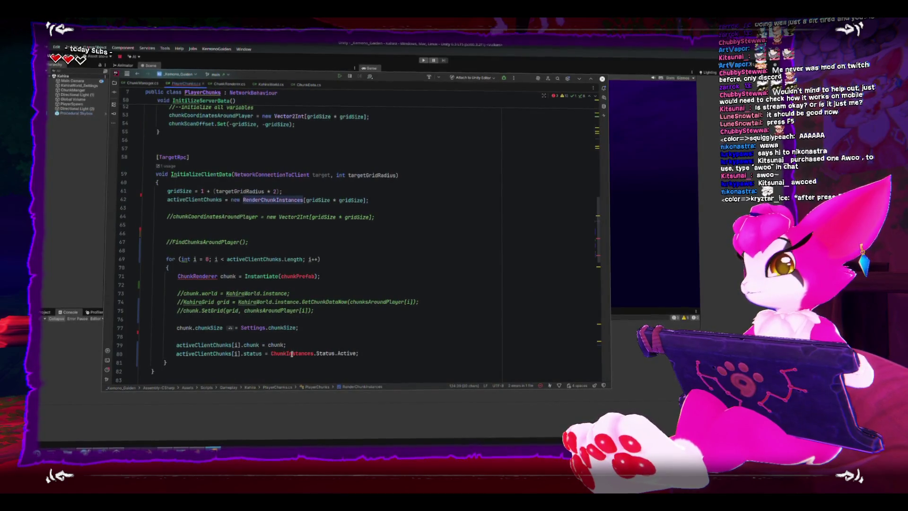
key("alt+Return")
key("Return")
left_click(344, 333)
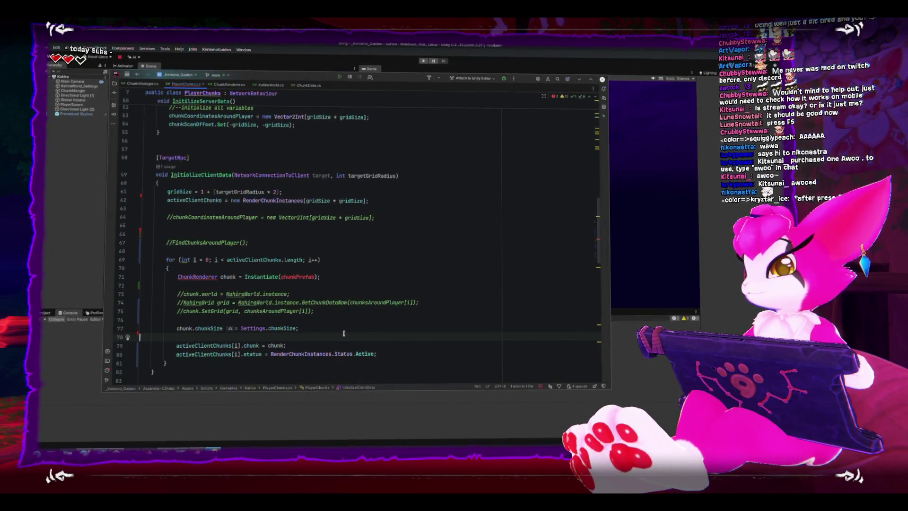
left_click(314, 275)
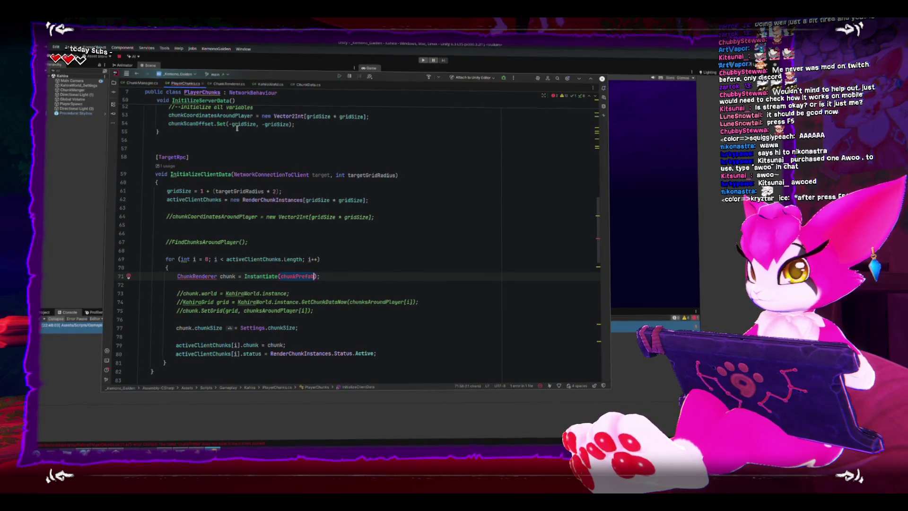
- Check Unity's chunkPrefab error, start a public field above RegisterPlayer, and switch to ChunkManager.cs
mouse_move(243, 124)
left_click(53, 343)
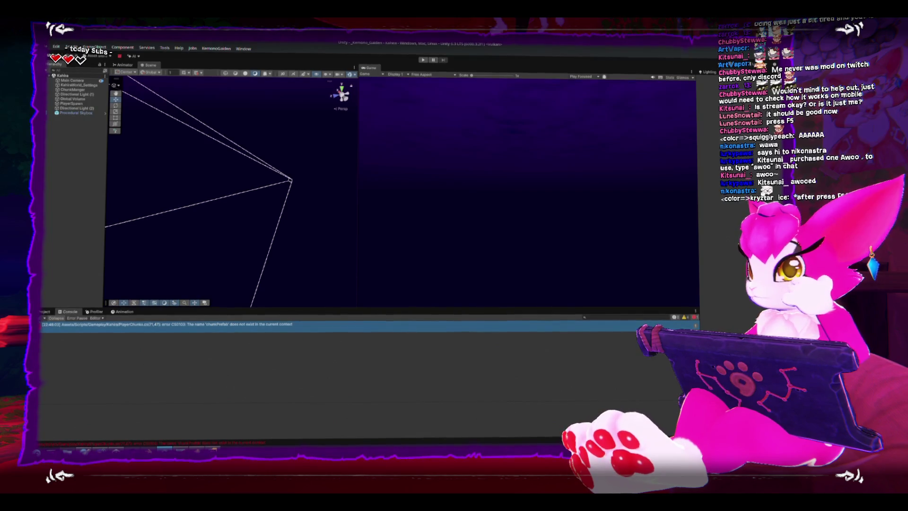
double_click(191, 334)
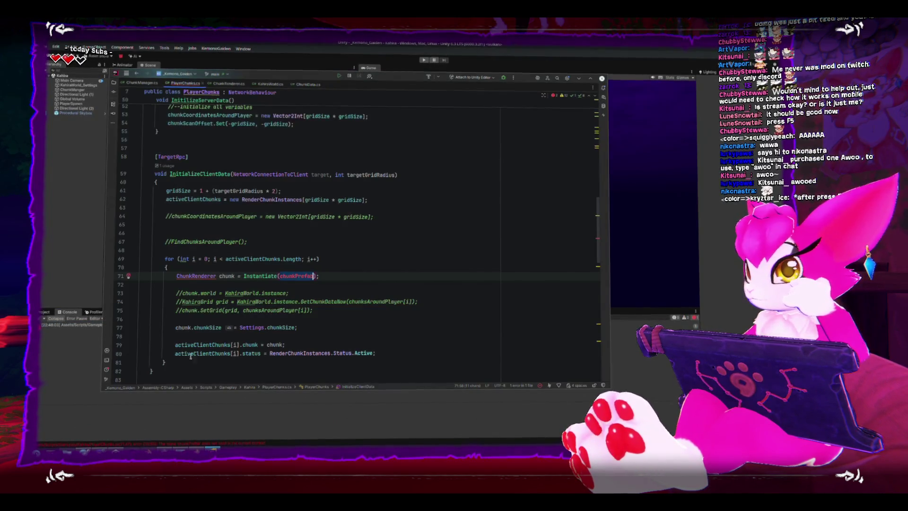
scroll(191, 333, "up", 10)
scroll(191, 334, "up", 10)
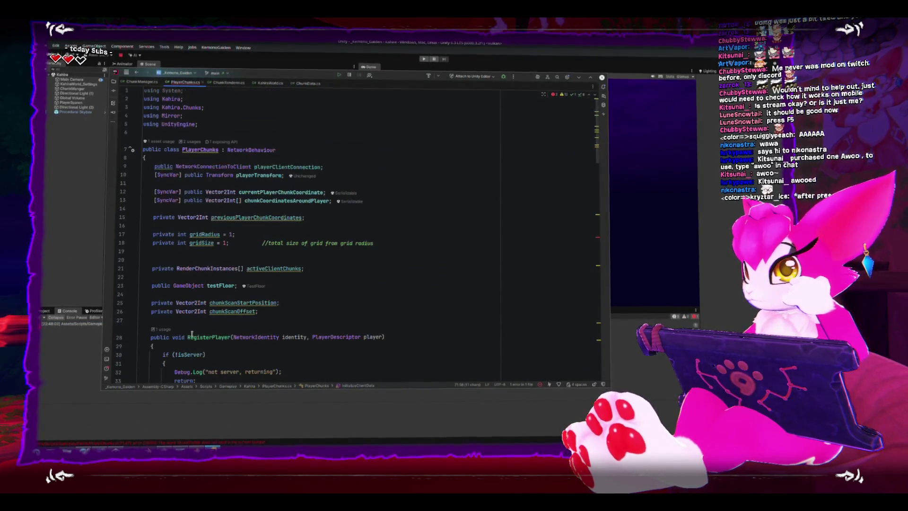
left_click(439, 303)
key("Return")
key("Return")
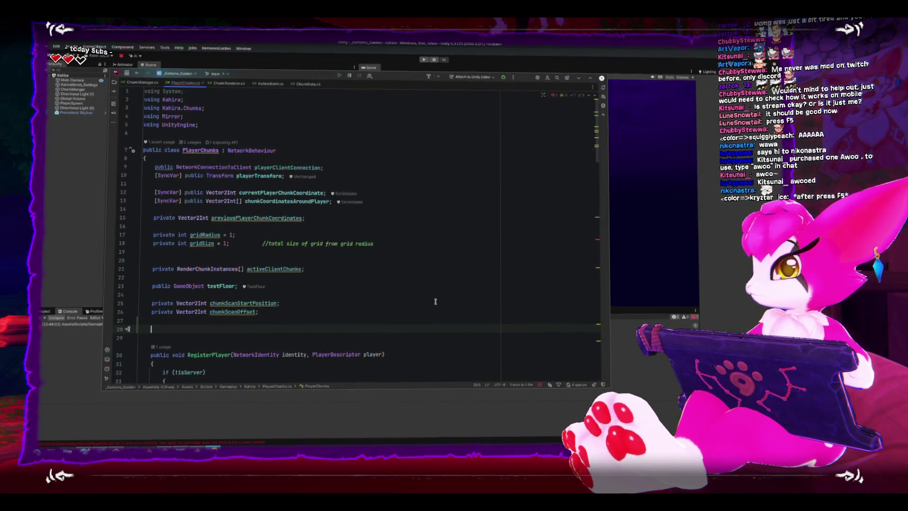
type("public")
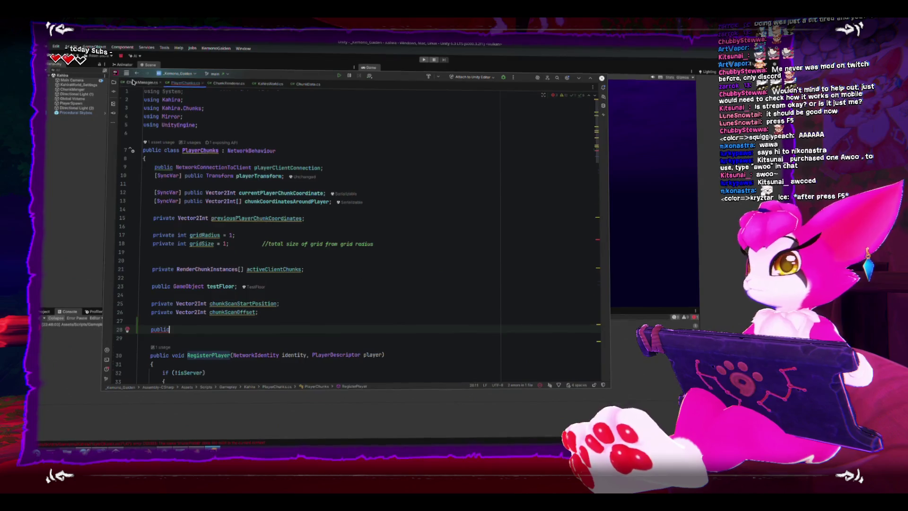
left_click(132, 83)
scroll(355, 234, "up", 10)
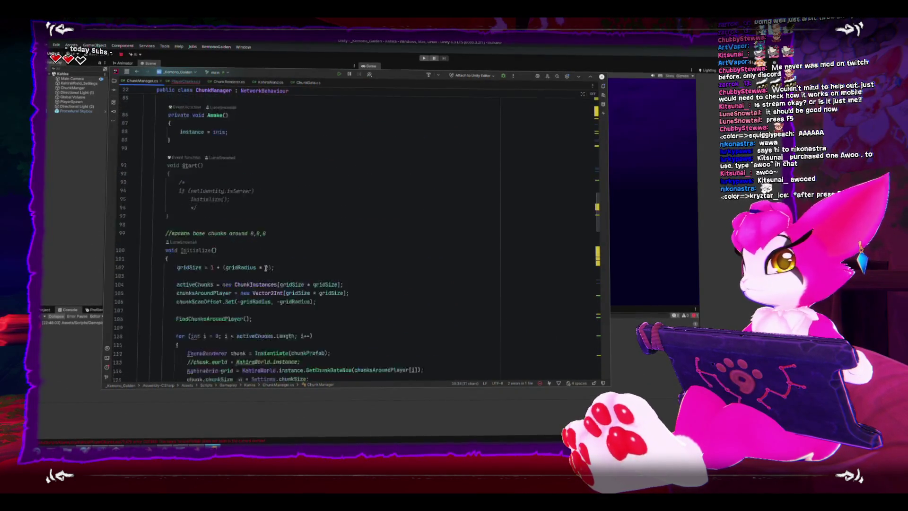
scroll(266, 269, "up", 10)
scroll(268, 268, "up", 4)
scroll(272, 269, "up", 1)
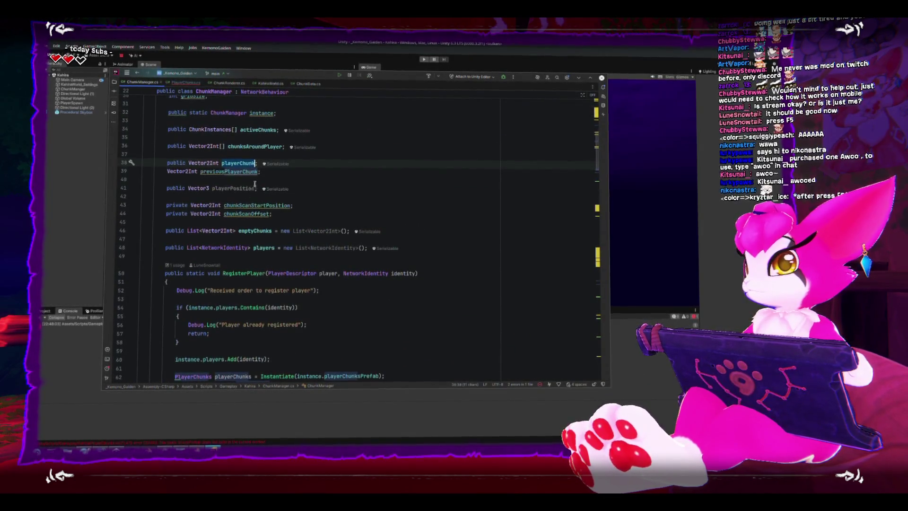
- Copy ChunkManager's 'public ChunkRenderer chunkPrefab;' line and return to PlayerChunks.cs
left_click(312, 190)
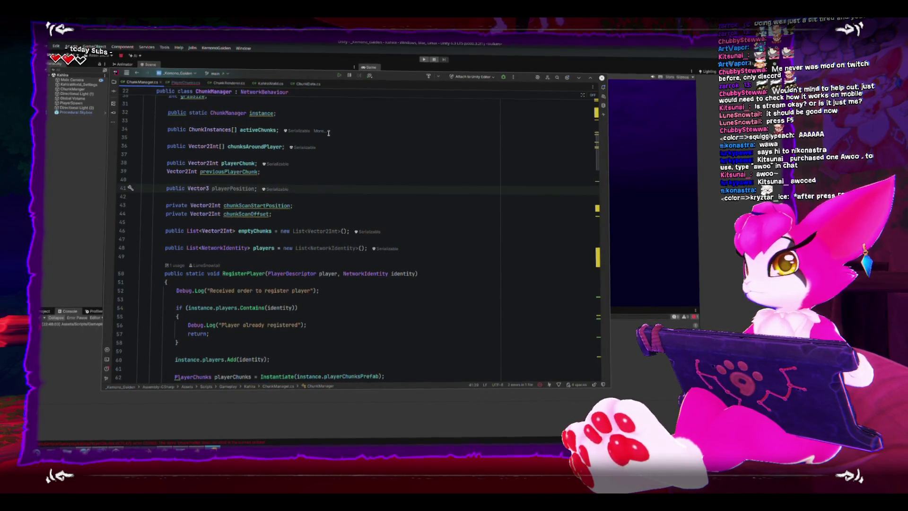
scroll(334, 142, "up", 3)
scroll(348, 156, "up", 3)
scroll(362, 170, "up", 4)
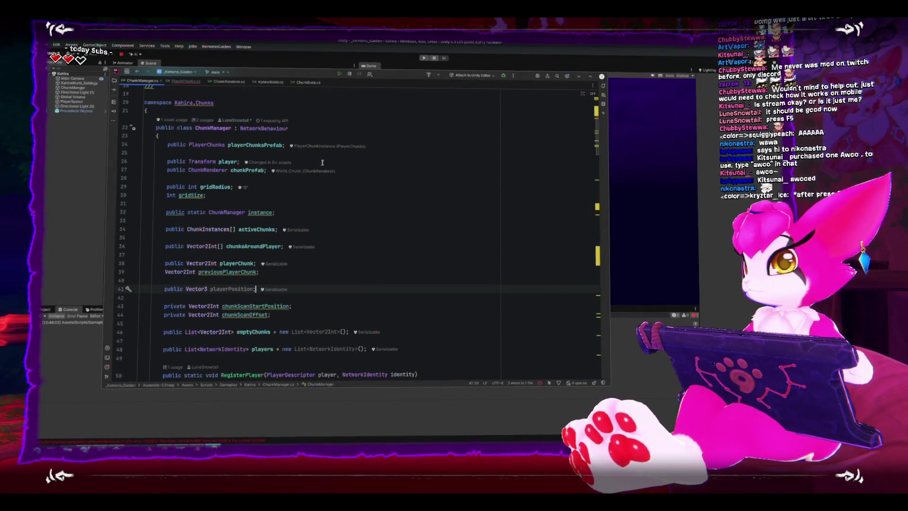
left_click(373, 175)
left_click(374, 175)
key("shift+Home")
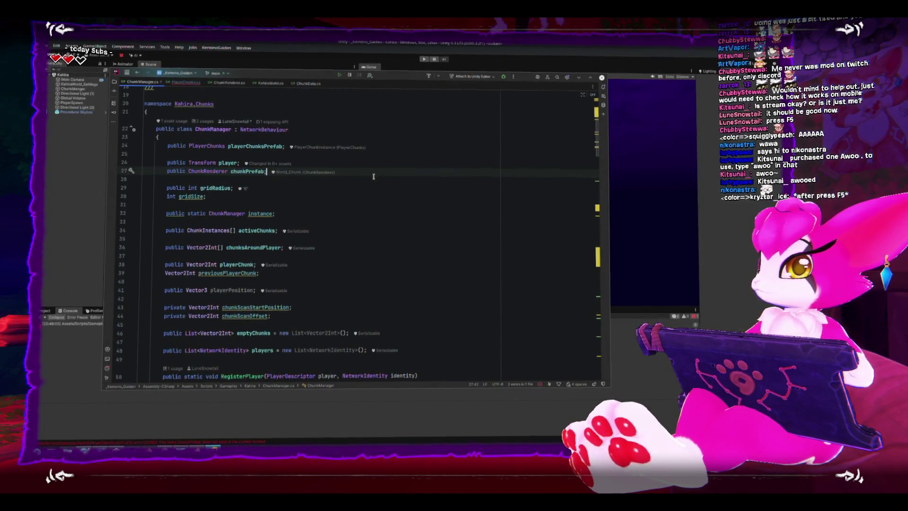
left_click(182, 83)
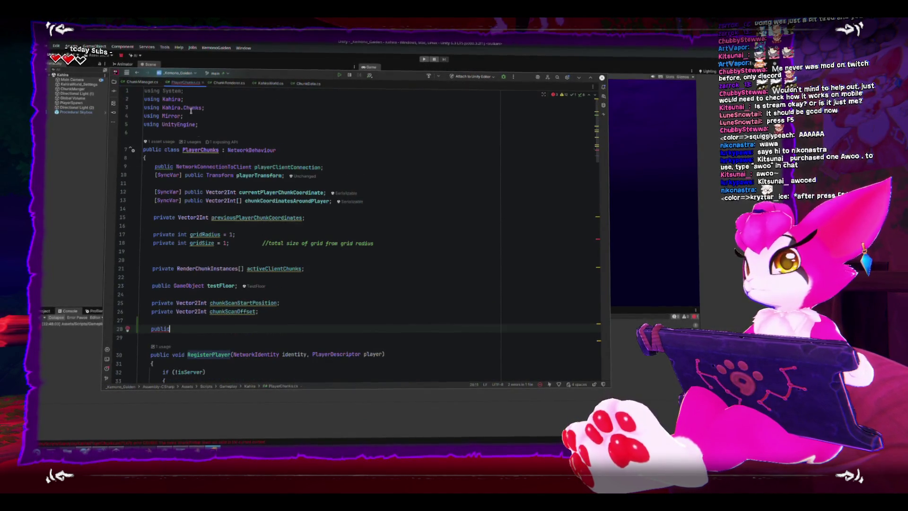
type("public ChunkRenderer chunkPrefab;")
- Finish the 'public ChunkRenderer chunkPrefab;' field and let Unity recompile without the error
left_click(192, 327)
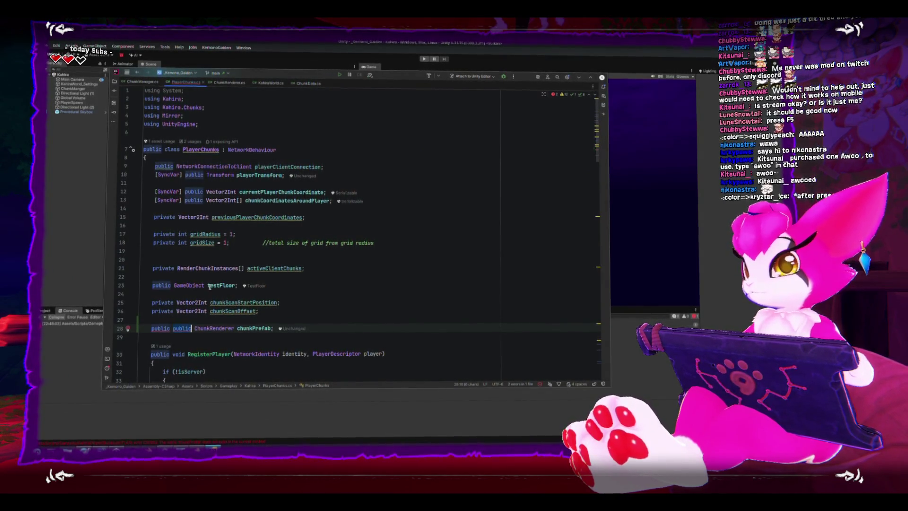
key("ctrl+BackSpace")
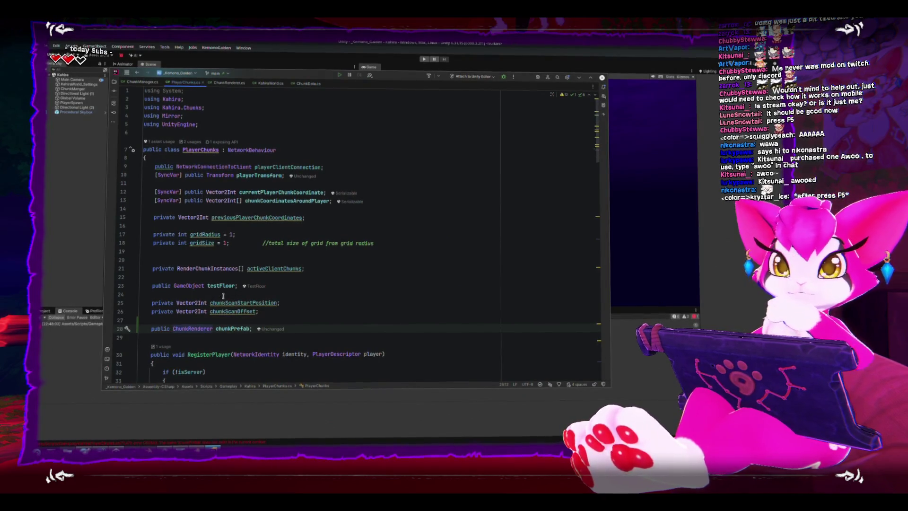
scroll(236, 305, "down", 5)
scroll(236, 305, "down", 2)
scroll(235, 305, "down", 2)
scroll(235, 302, "down", 2)
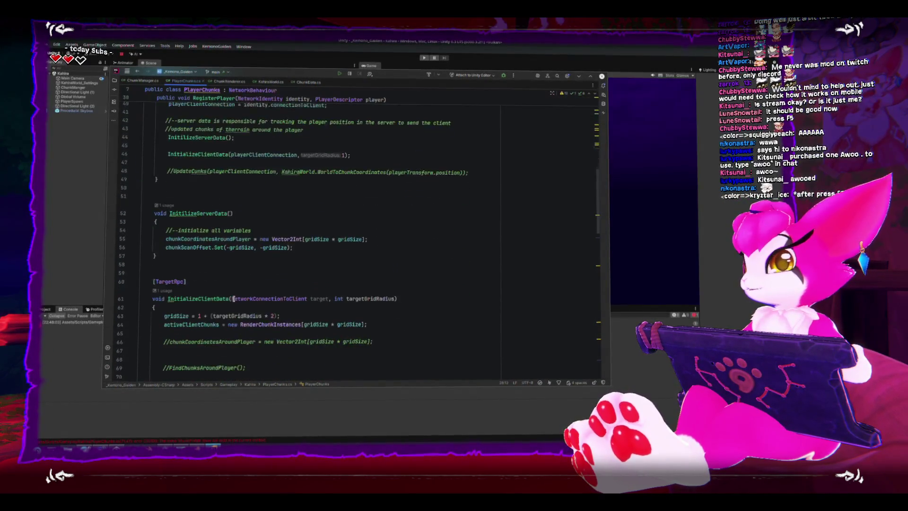
scroll(233, 299, "down", 2)
scroll(233, 299, "down", 5)
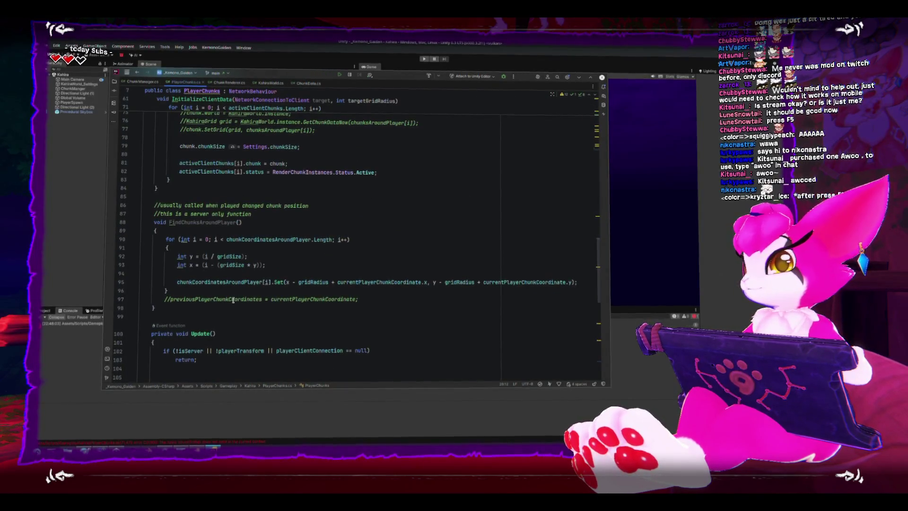
scroll(233, 298, "up", 2)
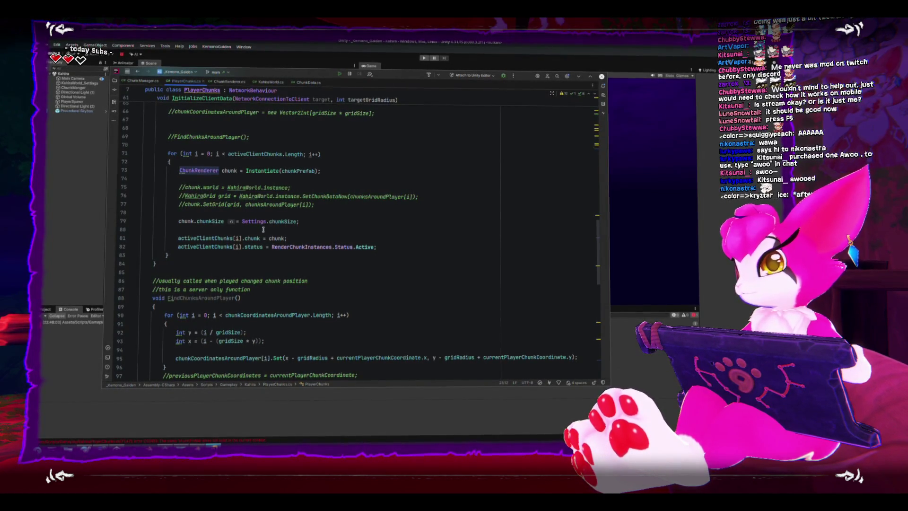
scroll(258, 270, "up", 5)
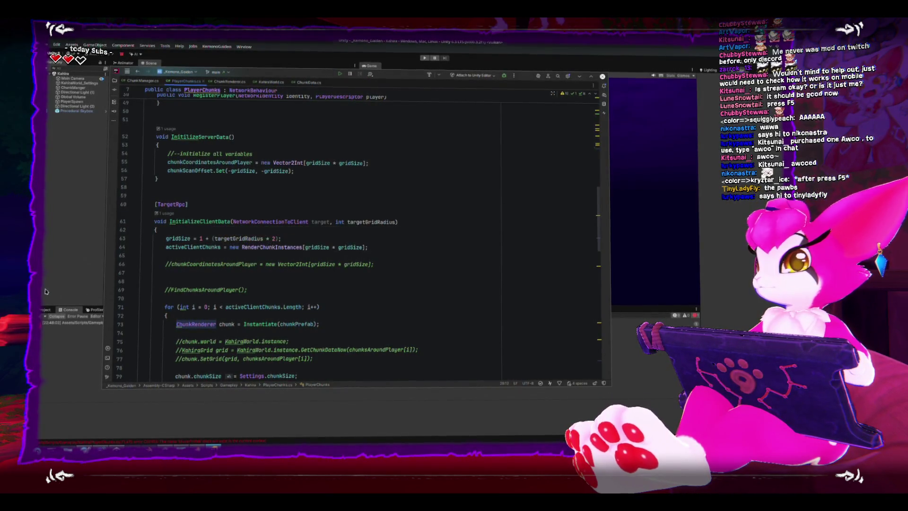
key("alt+Tab")
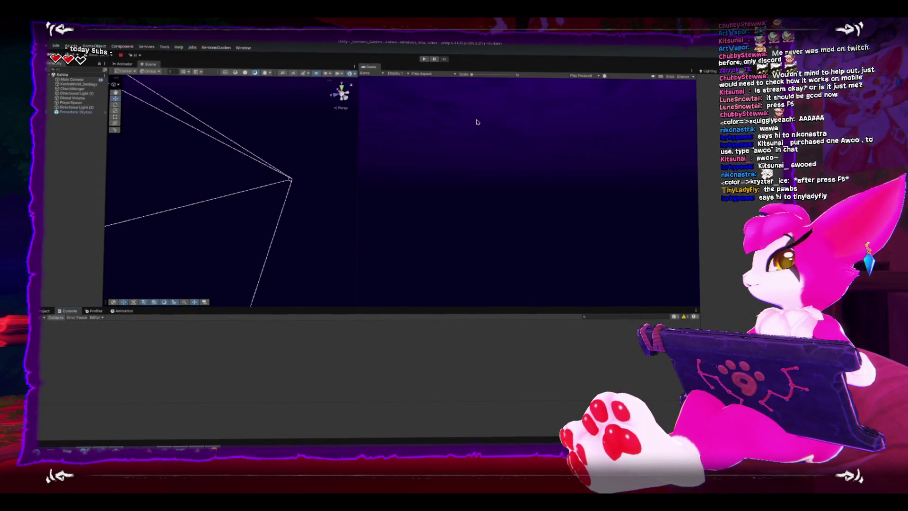
key("alt+Tab")
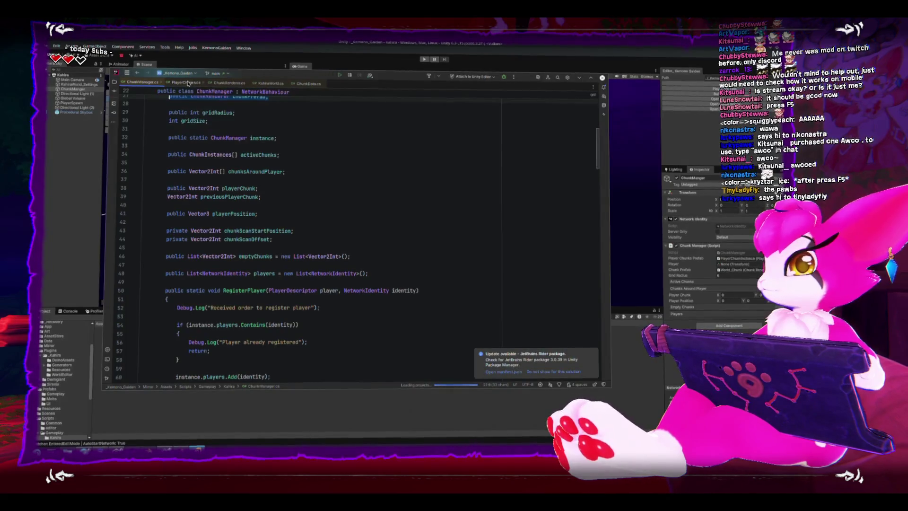
scroll(322, 275, "down", 5)
scroll(323, 275, "down", 5)
scroll(322, 275, "down", 5)
scroll(323, 275, "down", 3)
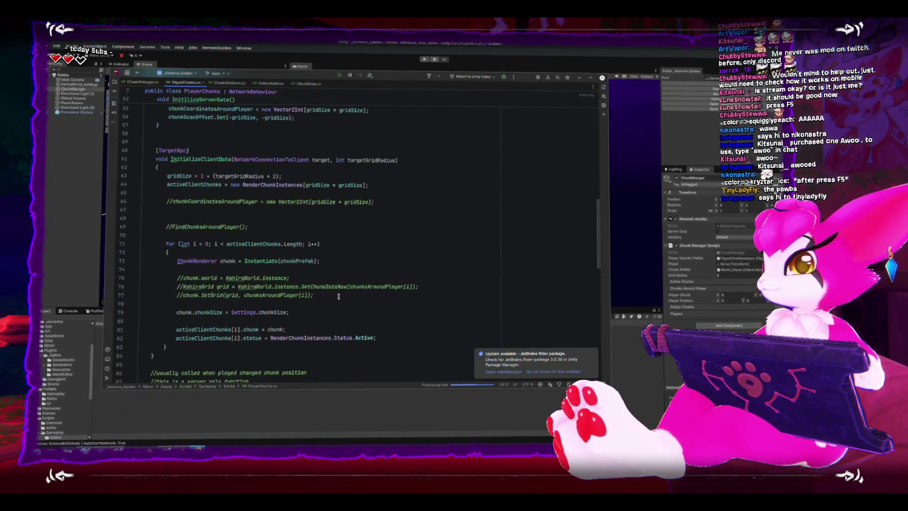
scroll(326, 280, "down", 3)
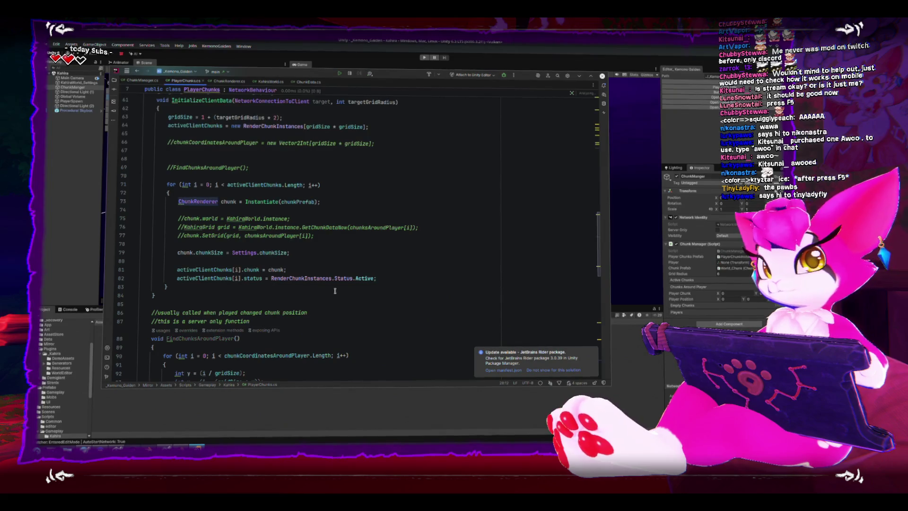
- Name each instantiated chunk "ChunkRendererInstance_" + playerTransform.name, save, and test in Unity
left_click(349, 249)
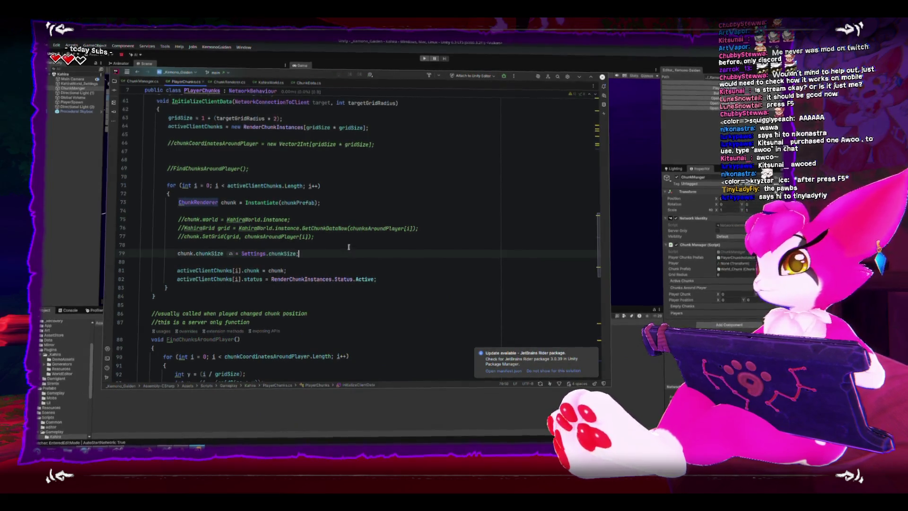
left_click(364, 204)
key("Return")
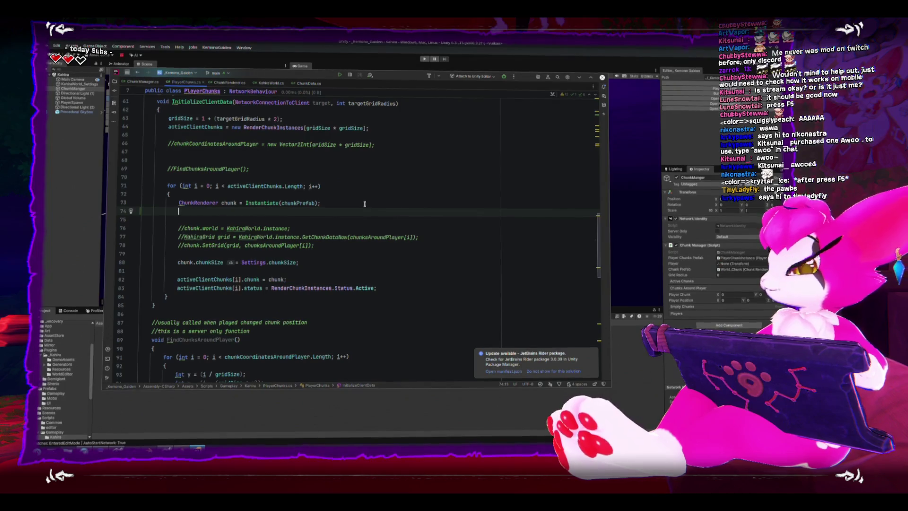
type("chu")
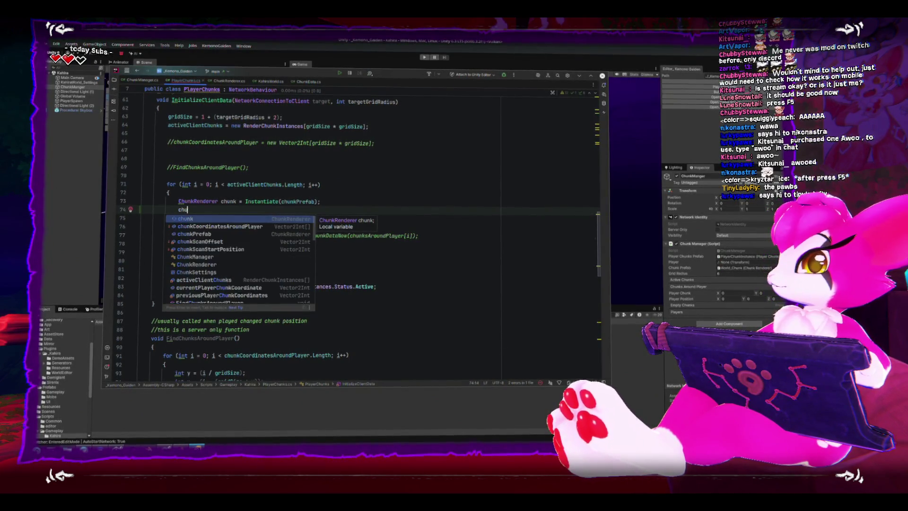
type("nk.gameObject.n")
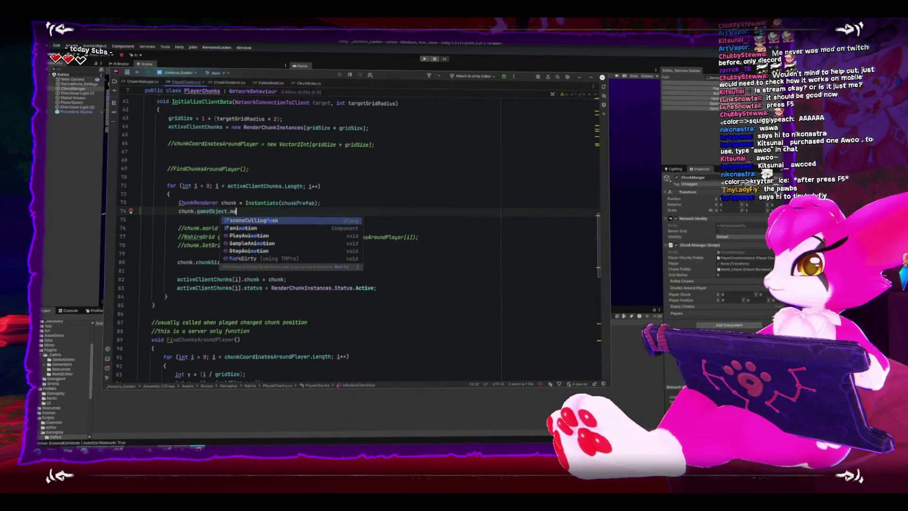
type("ame")
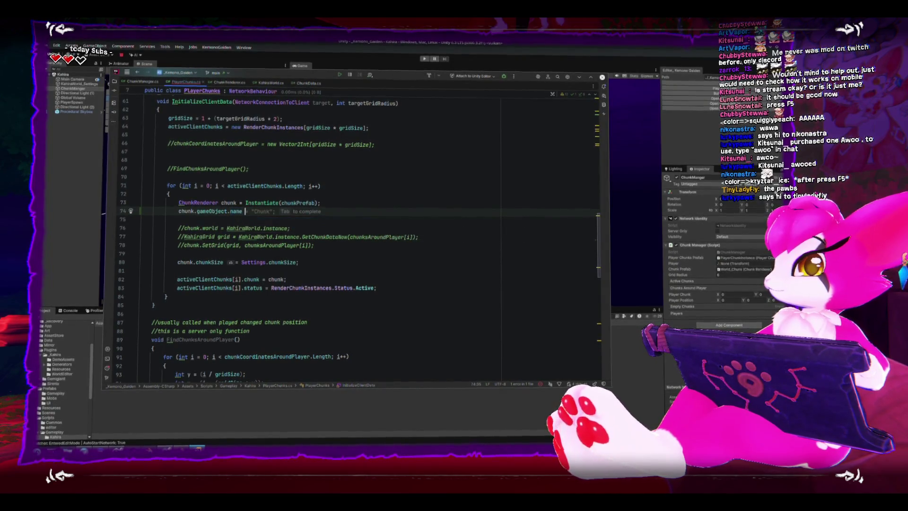
type(" = \"ChunkRendererInstance_")
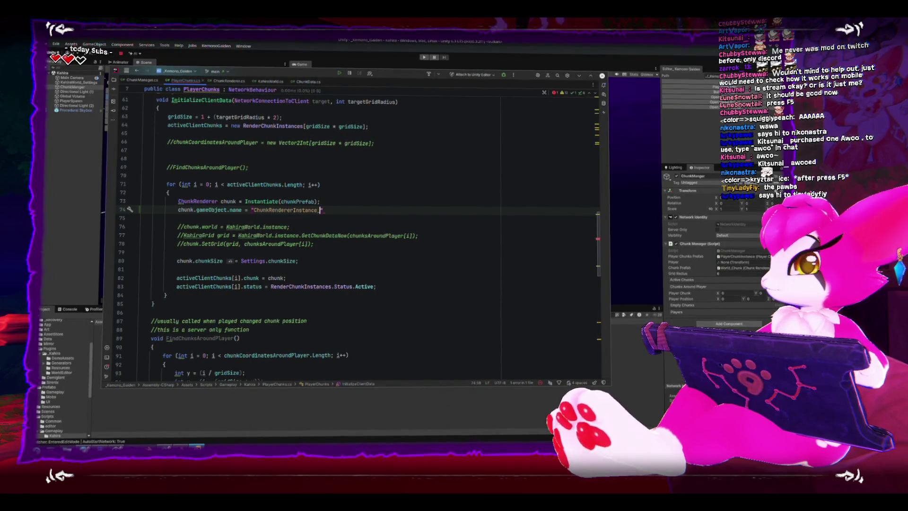
type("\" + ")
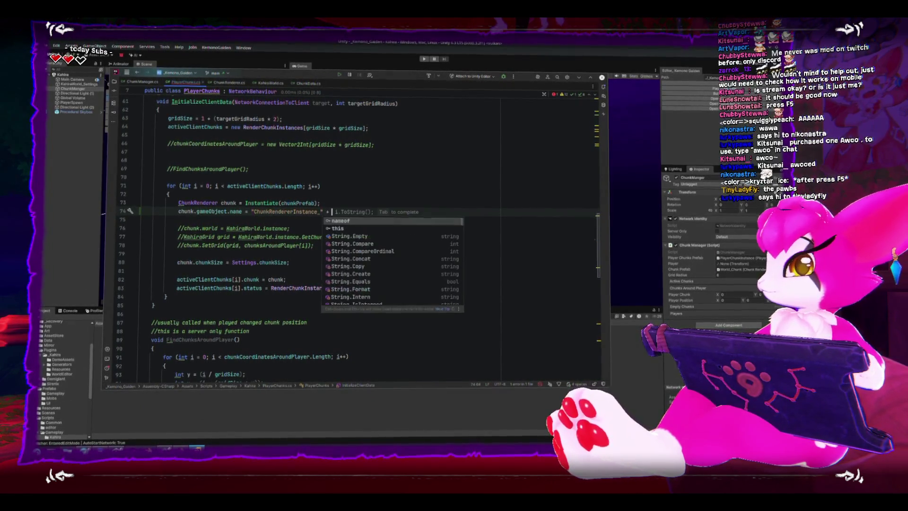
type("pla")
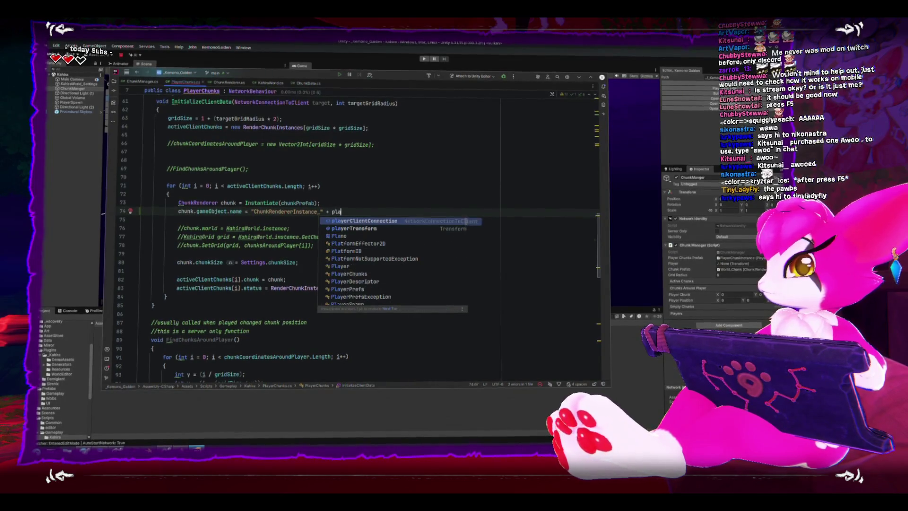
key("Down")
key("Tab")
type(".")
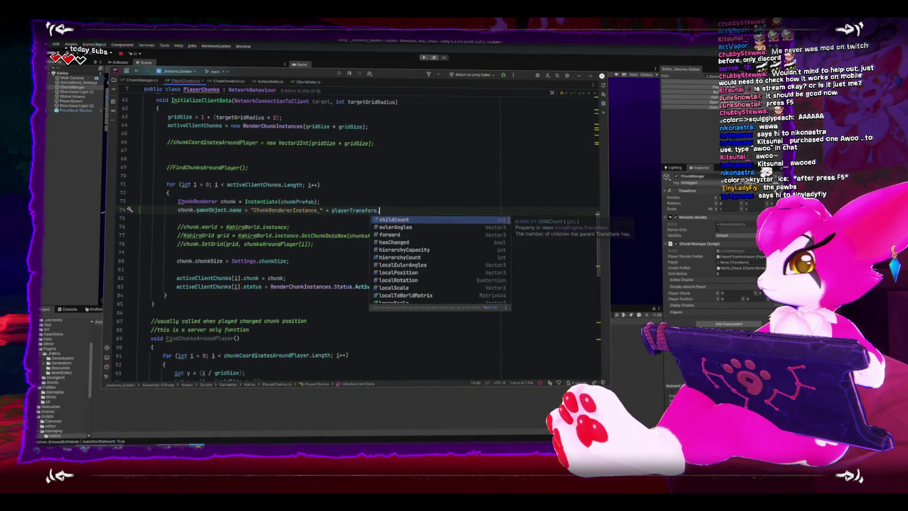
type("na")
key("Tab")
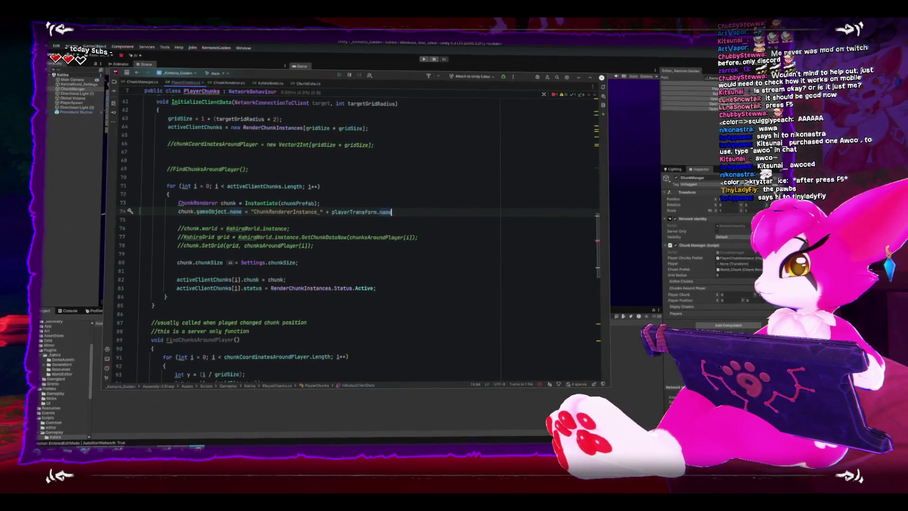
type(";")
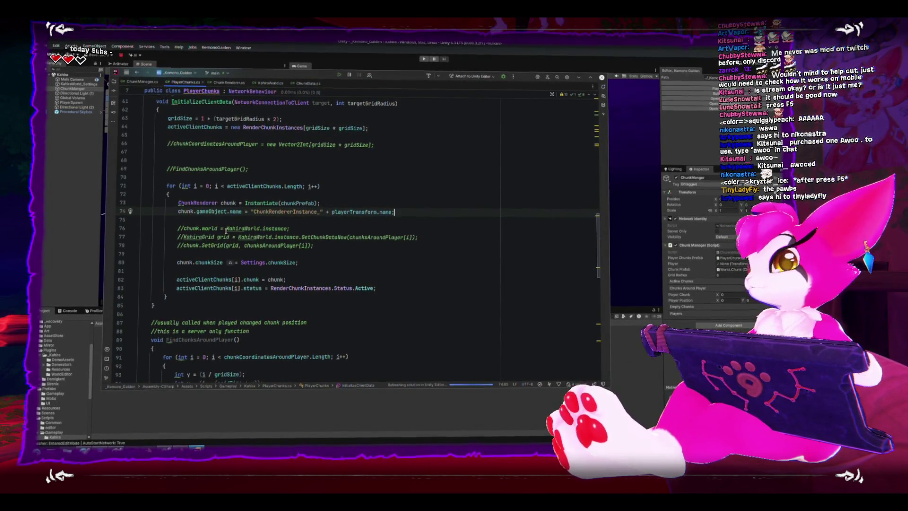
key("ctrl+s")
key("alt+Tab")
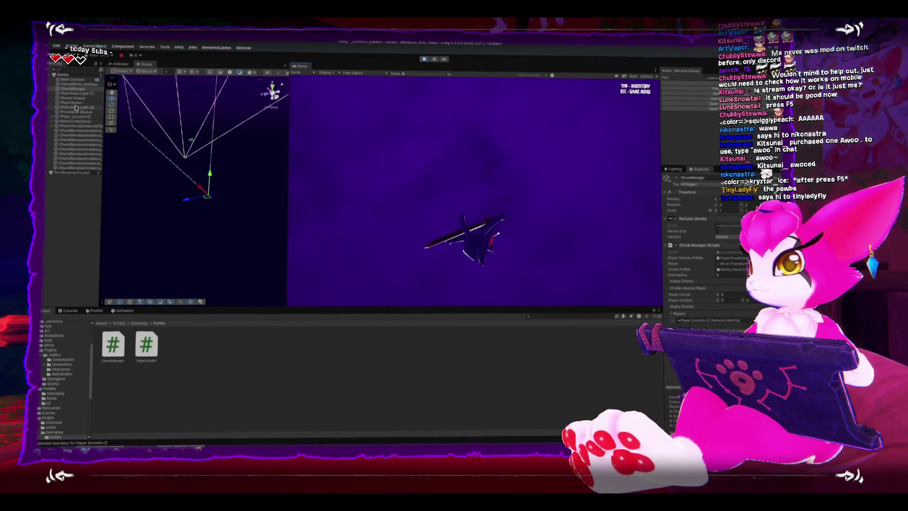
- Stop play mode via the in-game menu and return to PlayerChunks.cs in Rider
left_click_drag(105, 143, 163, 144)
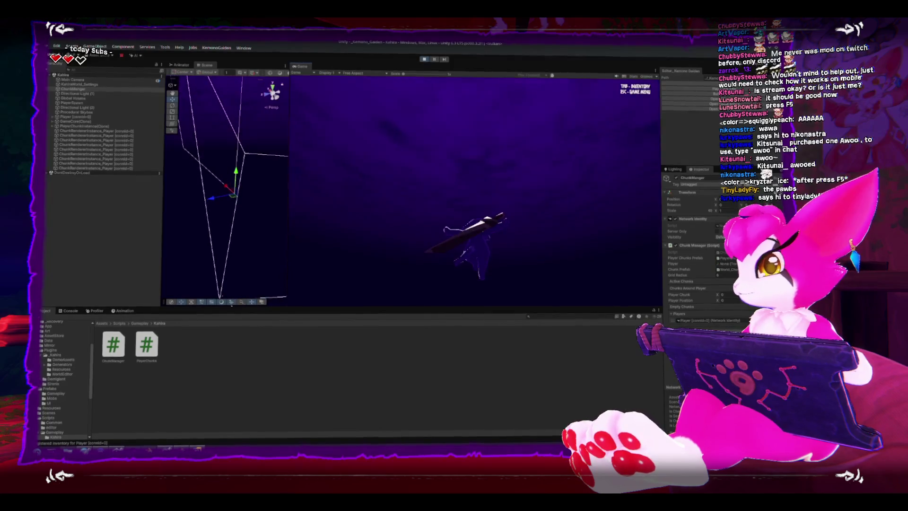
key("Escape")
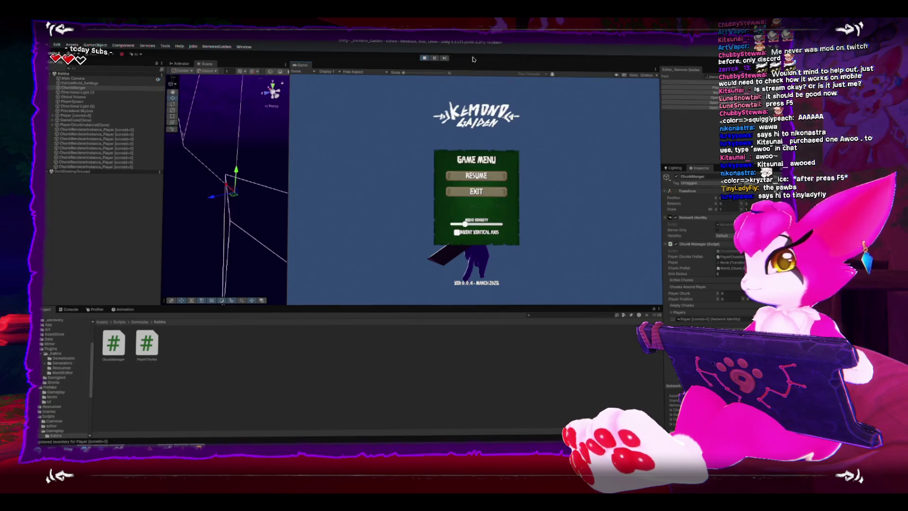
left_click(476, 192)
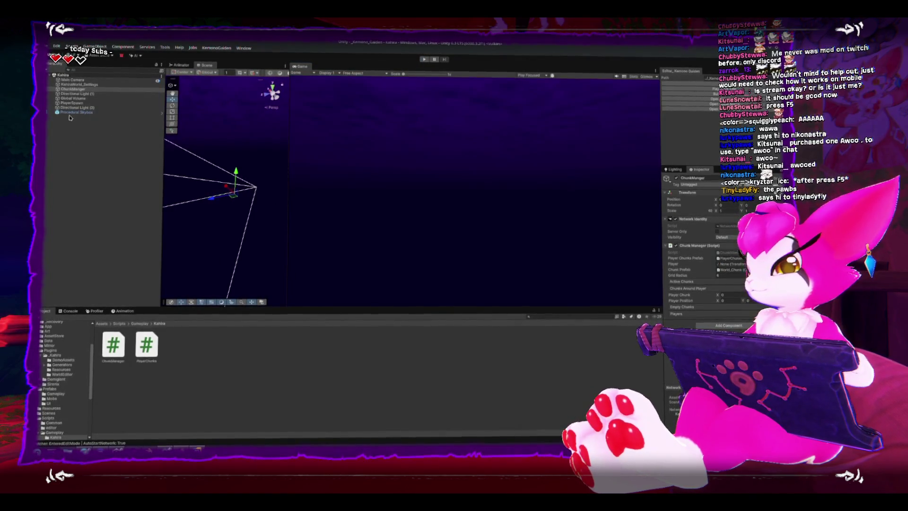
key("alt+Tab")
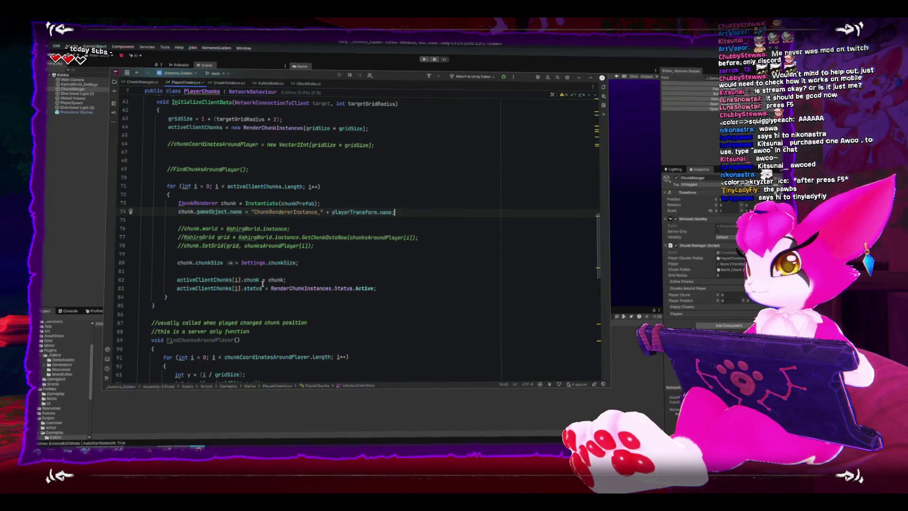
scroll(262, 284, "down", 5)
scroll(263, 283, "up", 3)
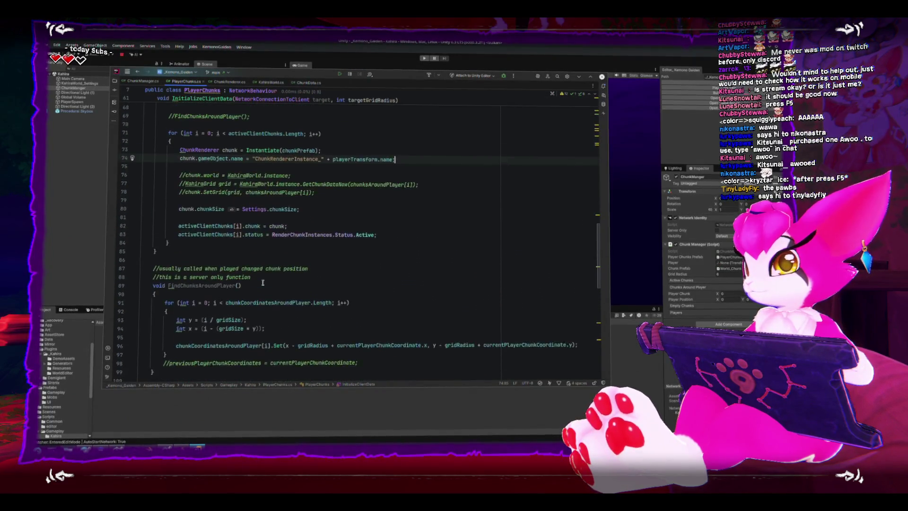
scroll(263, 283, "up", 2)
- Bring the Unity editor back to the front after reviewing PlayerChunks.cs
left_click(70, 302)
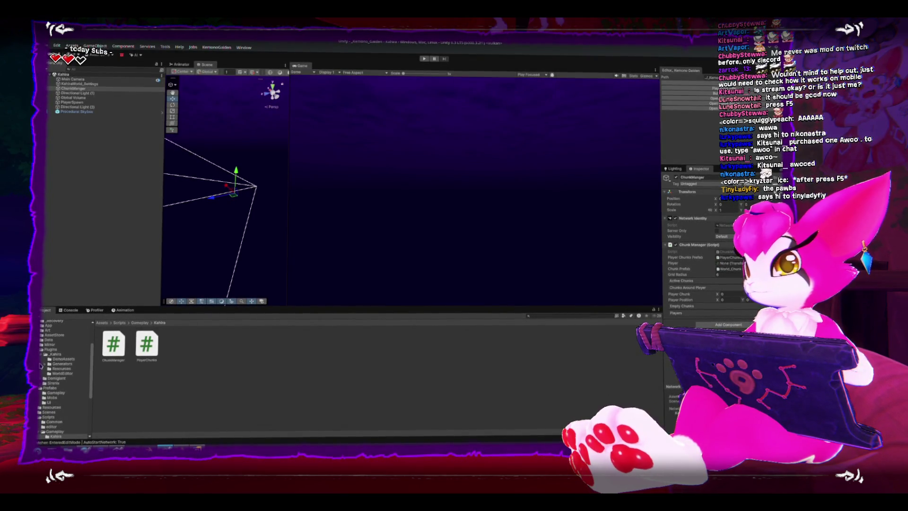
scroll(39, 366, "up", 3)
- Inspect the PlayerChunkInstance prefab's Player Chunks settings, then switch to the PlayerChunks script in Rider
left_click(53, 352)
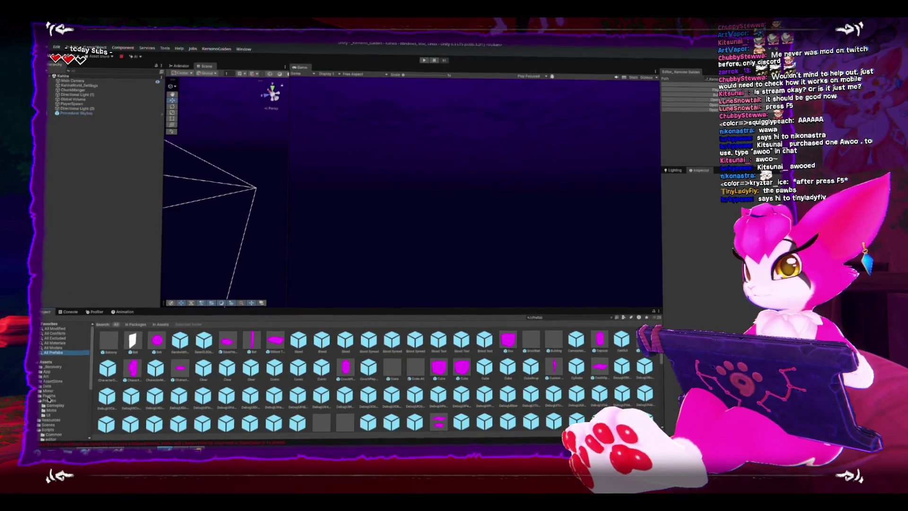
left_click(49, 395)
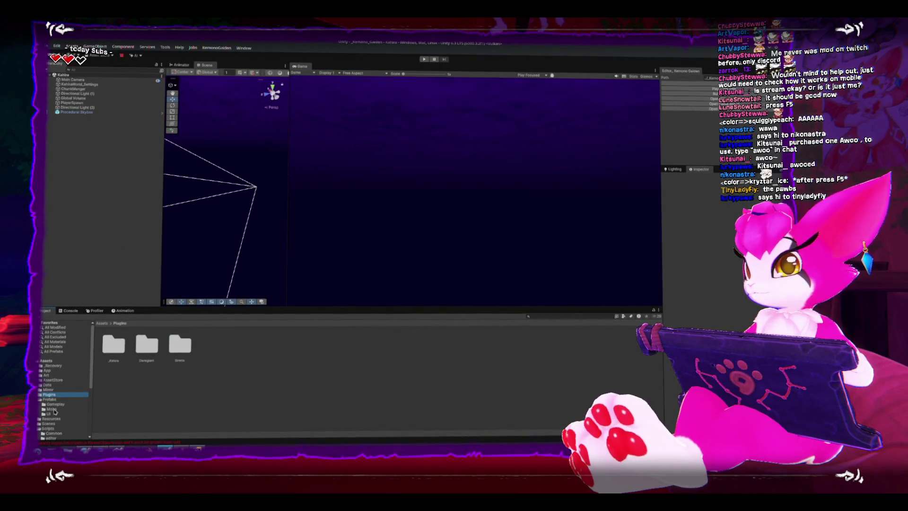
left_click(180, 346)
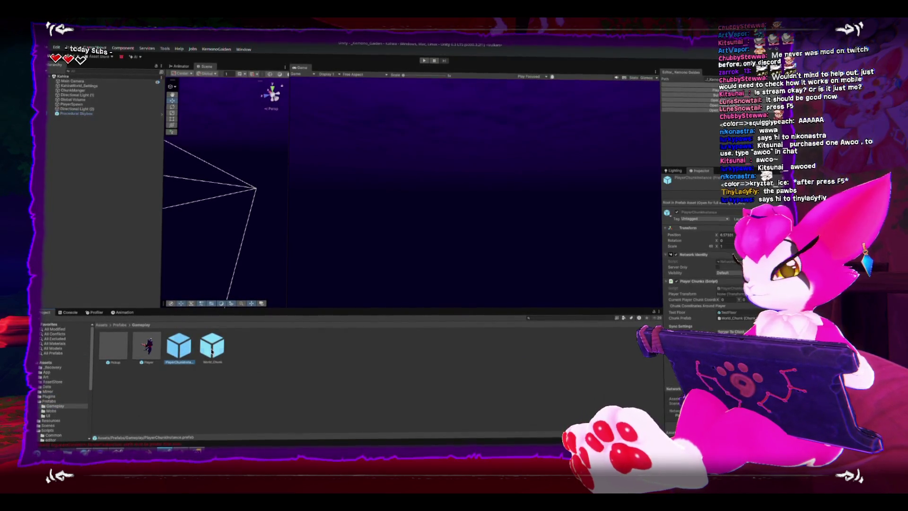
double_click(175, 353)
left_click(48, 85)
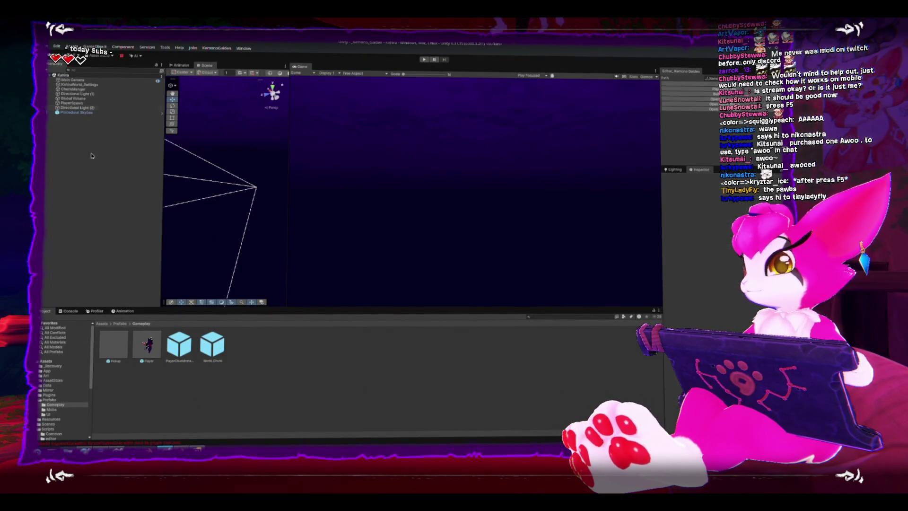
left_click(179, 348)
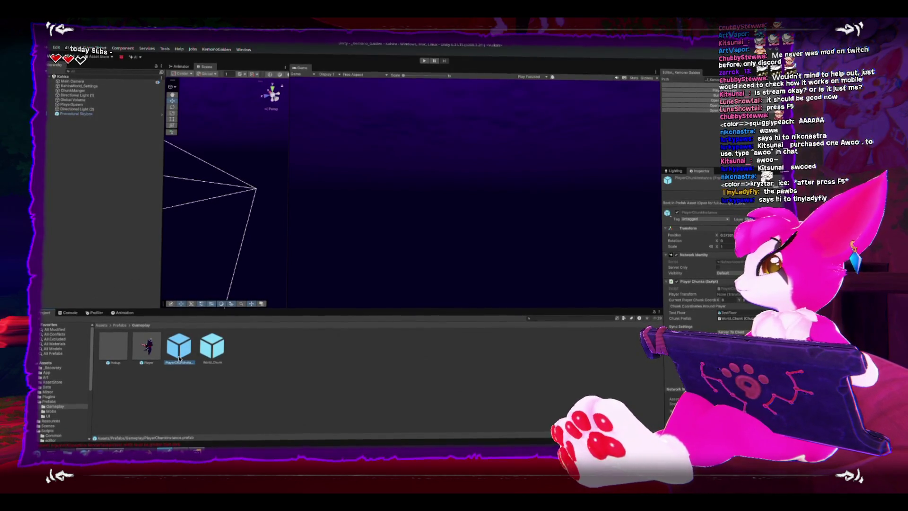
key("alt+Tab")
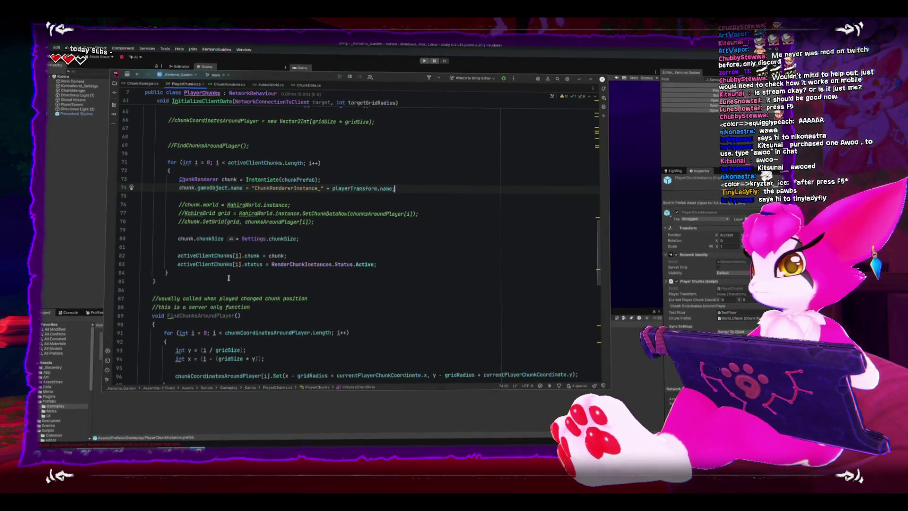
scroll(229, 277, "up", 4)
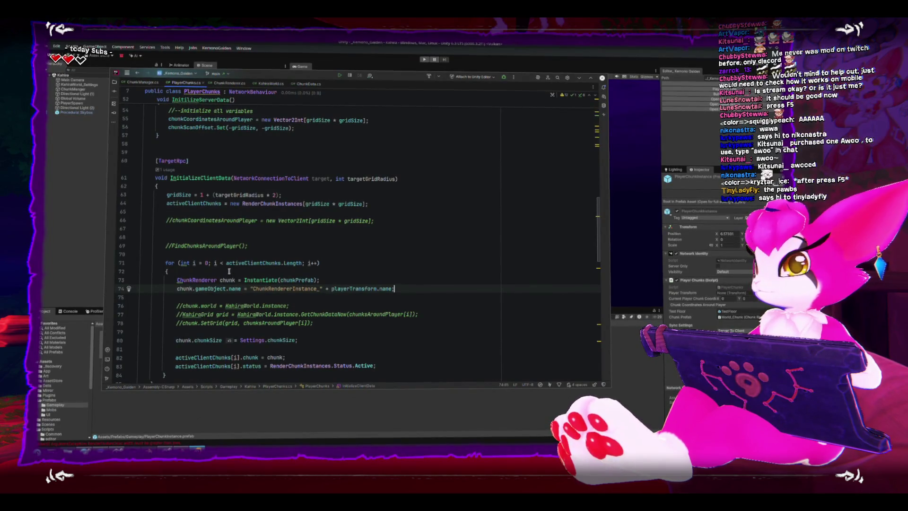
scroll(229, 270, "up", 3)
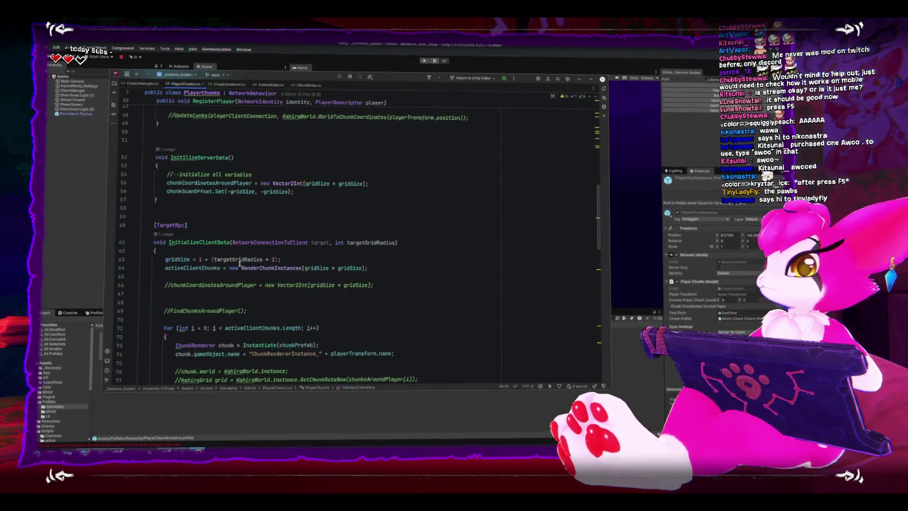
- Remove the blank lines and add testFloor.gameObject.SetActive(true); after the chunk loop in InitializeClientData
left_click(258, 292)
key("Delete")
key("Delete")
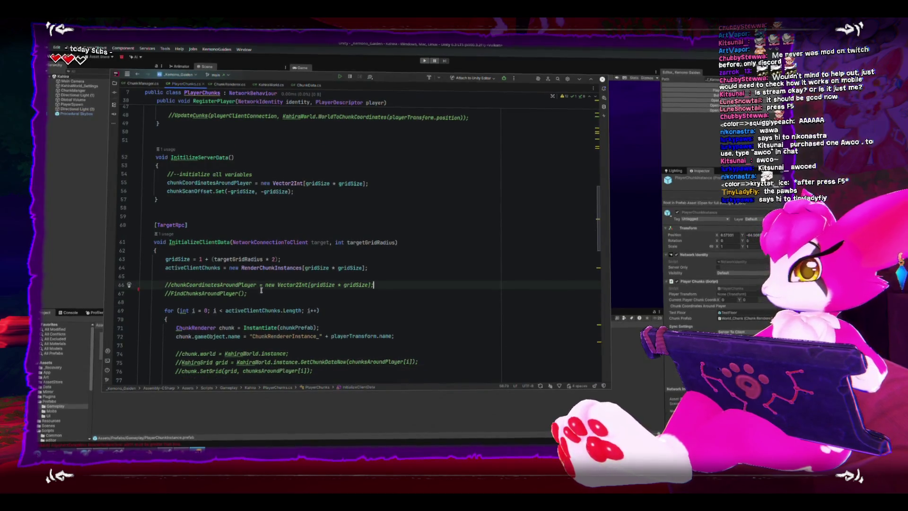
key("Down")
key("Down")
key("Down")
key("Down")
key("Down")
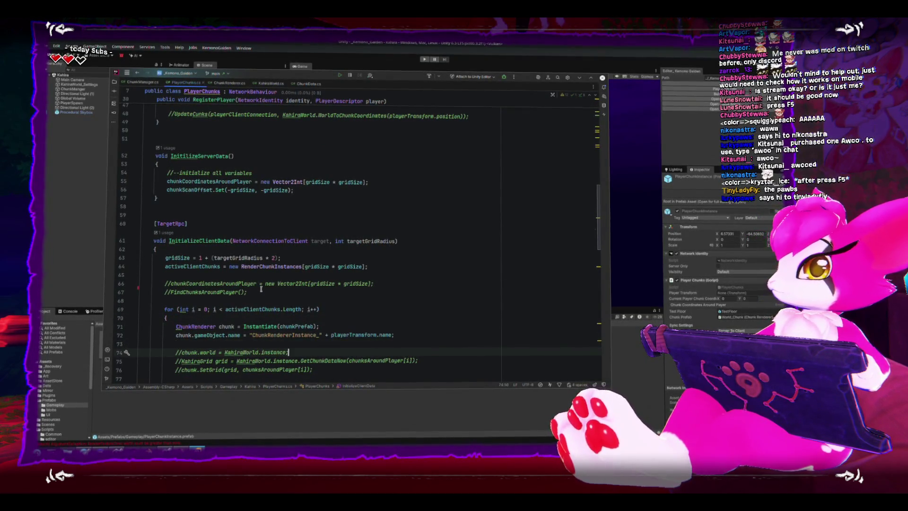
scroll(256, 329, "down", 4)
left_click(261, 320)
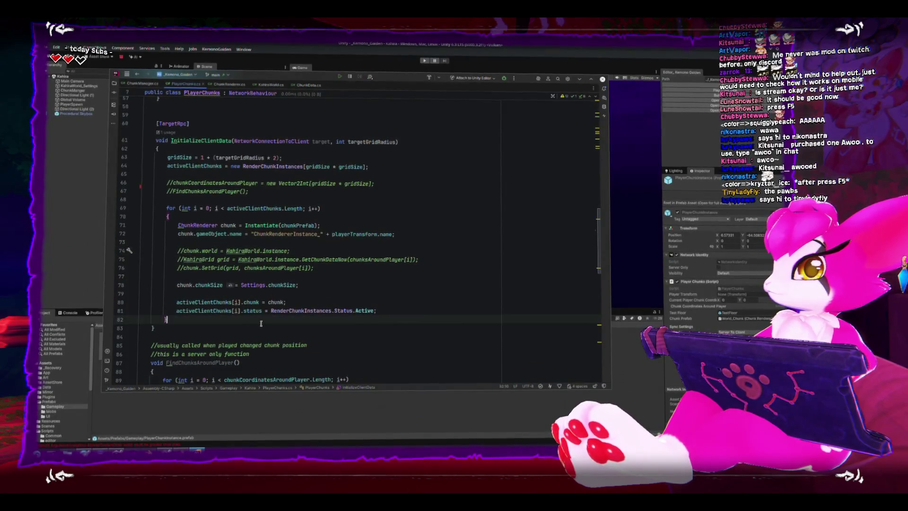
key("Return")
key("Return")
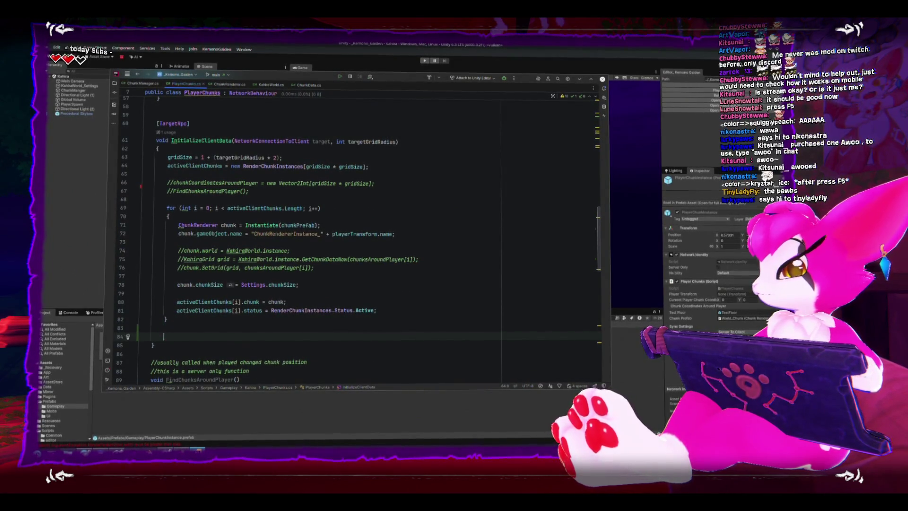
type("testFloor")
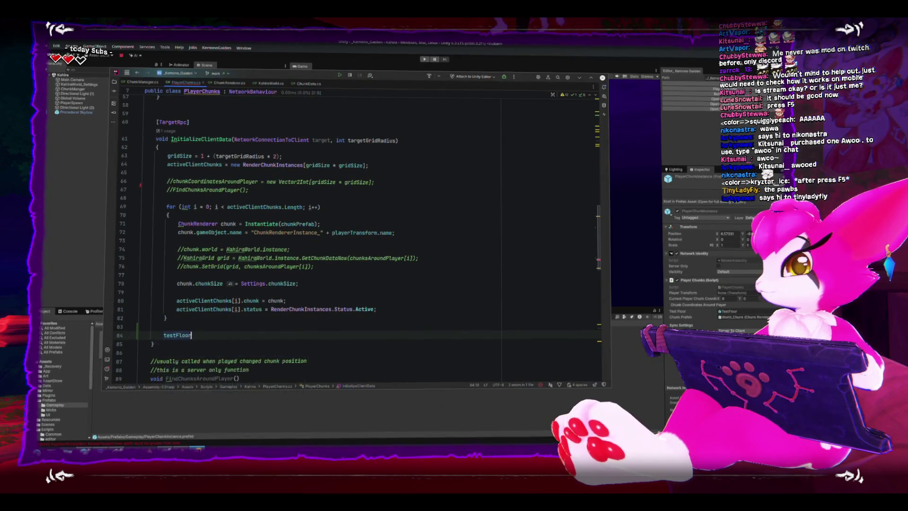
type(".gameObject.s")
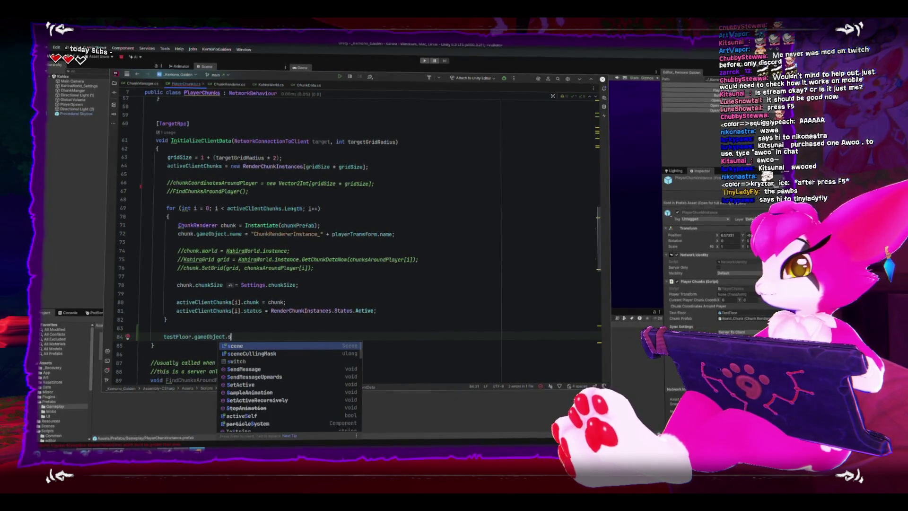
type("etAc")
key("Return")
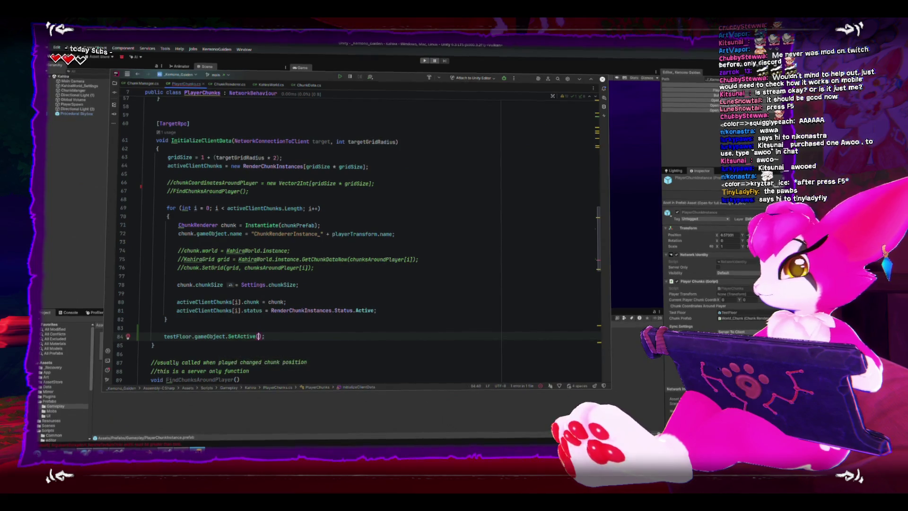
type("true);")
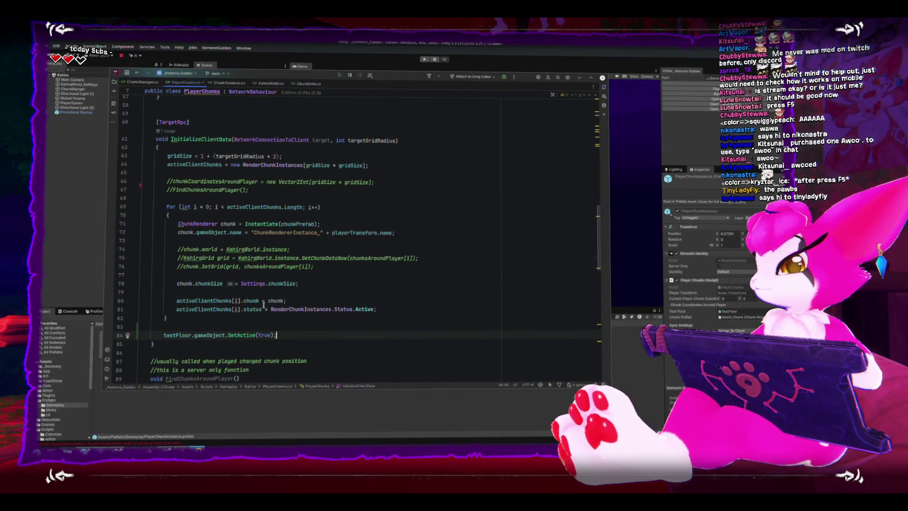
left_click(102, 238)
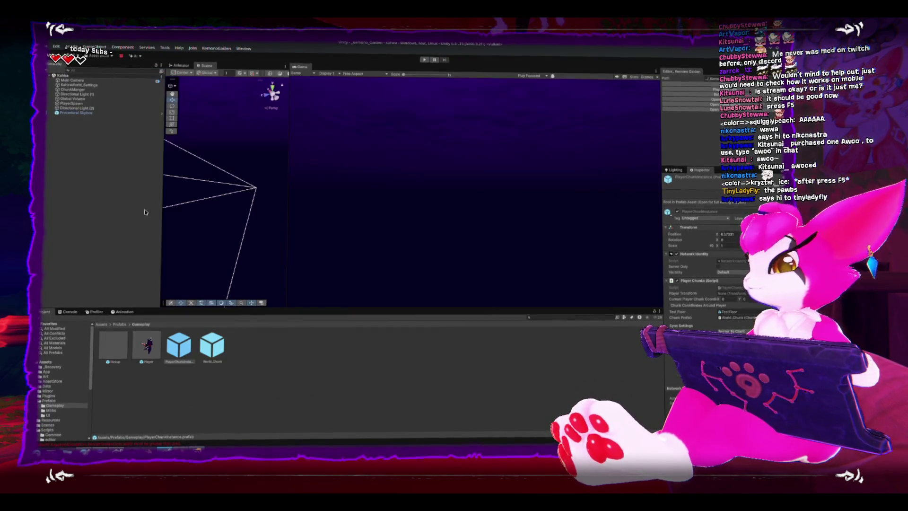
- Start Play mode with the Console log visible and the Hierarchy panel widened
left_click(72, 312)
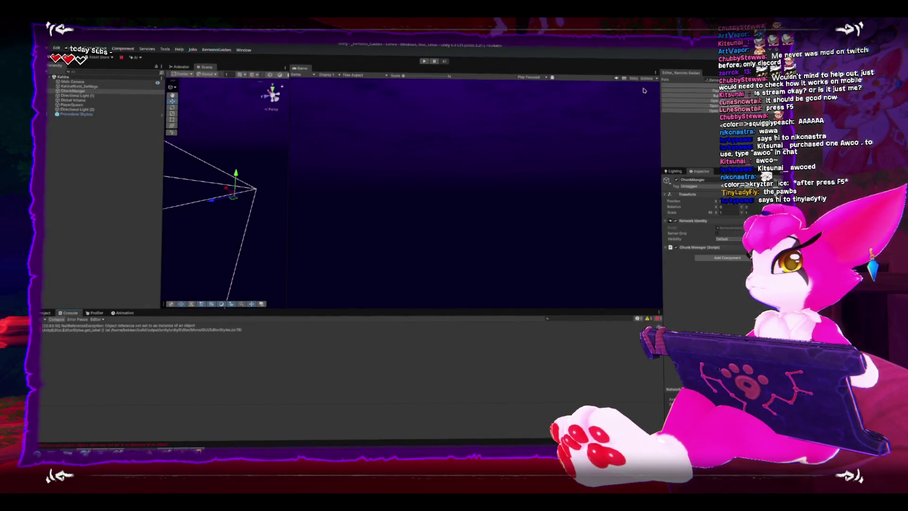
key("ctrl+p")
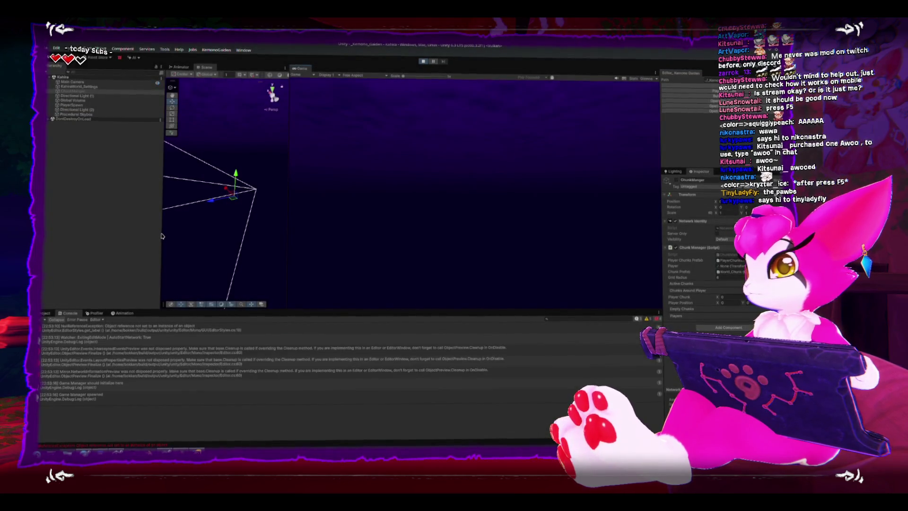
left_click_drag(162, 232, 188, 232)
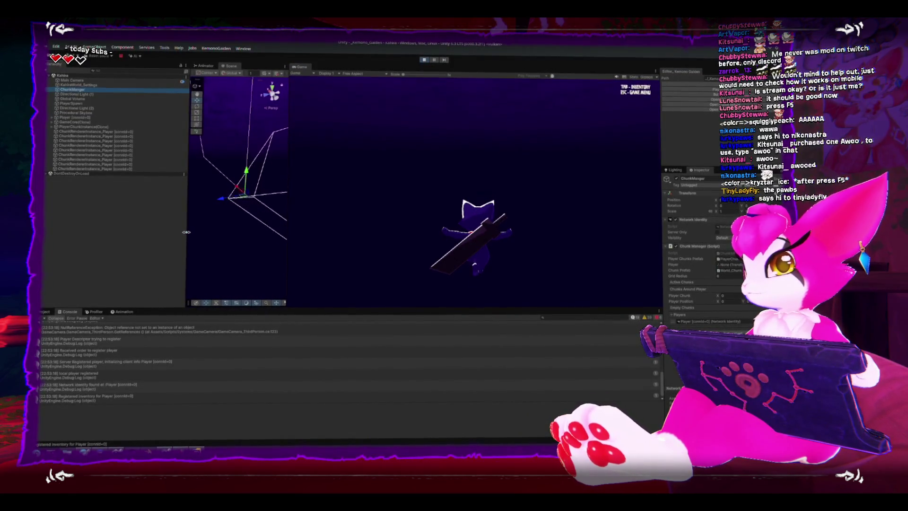
- Pause the game and inspect the spawned PlayerChunkInstance, TestFloor and Player objects, framing each in the scene view
key("Escape")
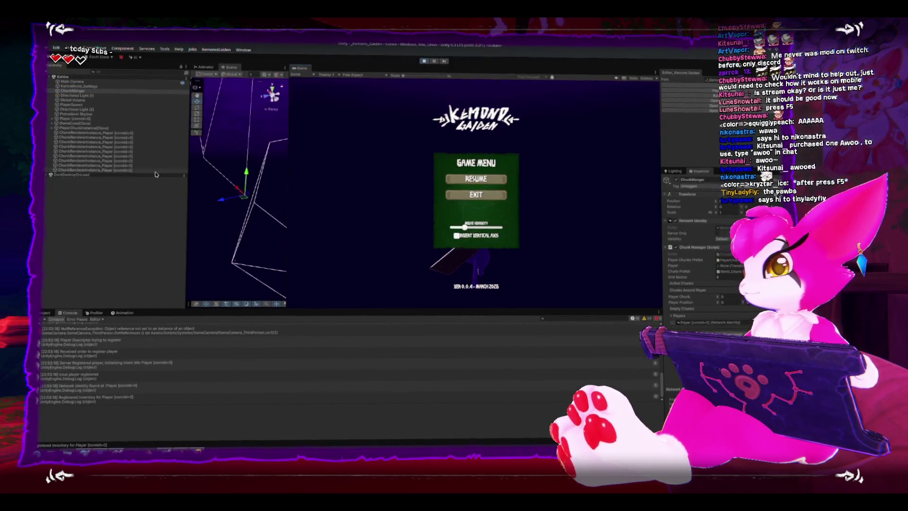
left_click(95, 126)
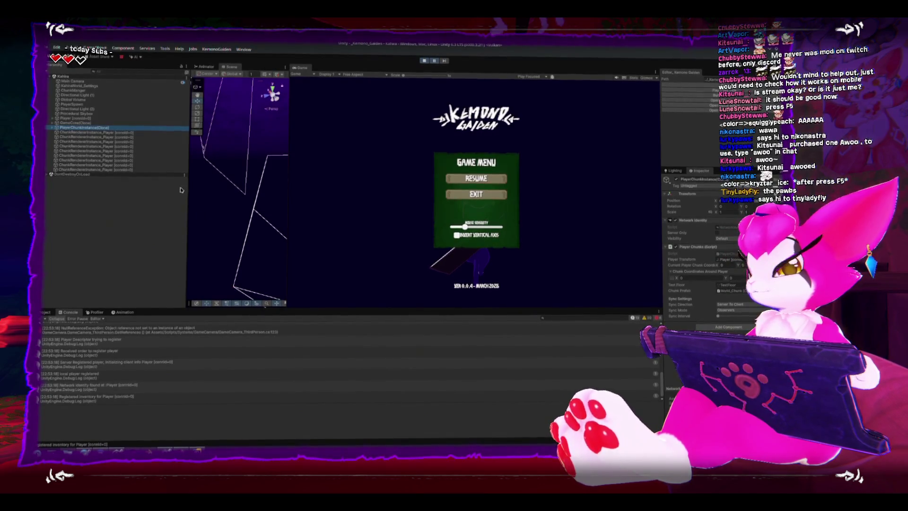
left_click_drag(222, 194, 302, 226)
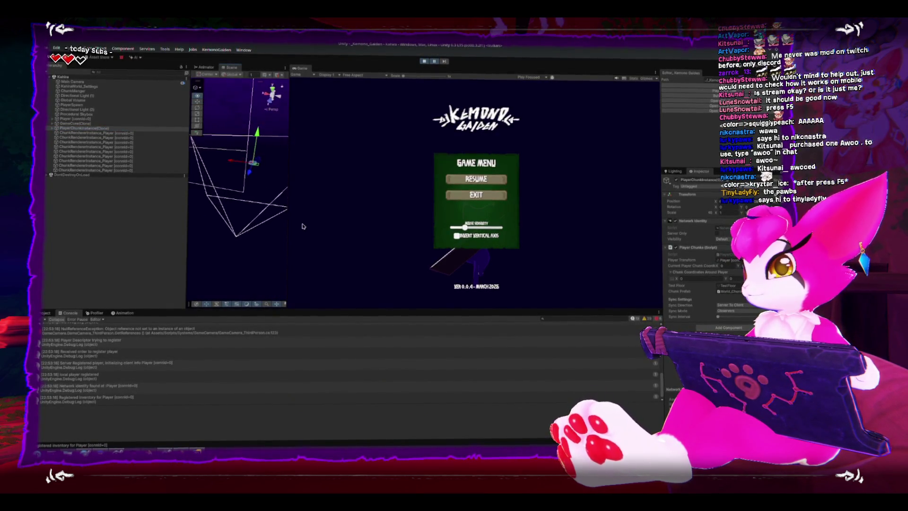
left_click(53, 128)
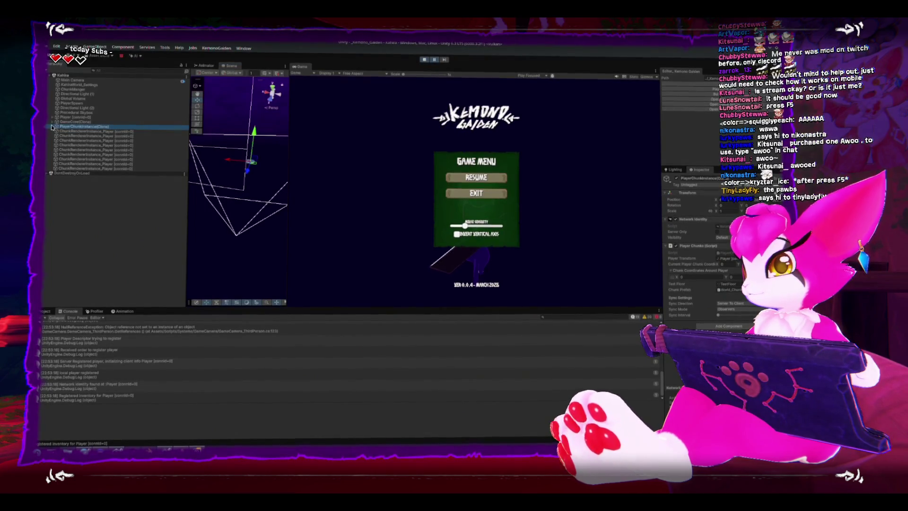
left_click(52, 127)
double_click(72, 133)
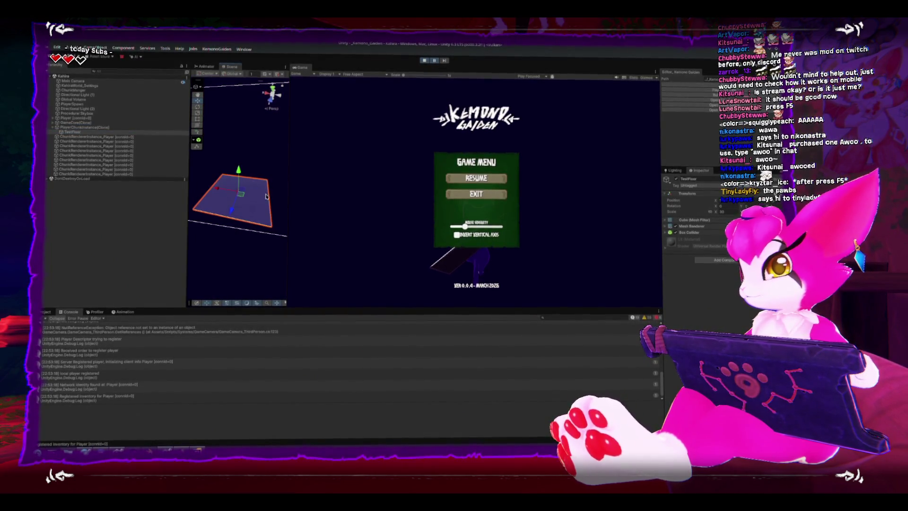
double_click(84, 120)
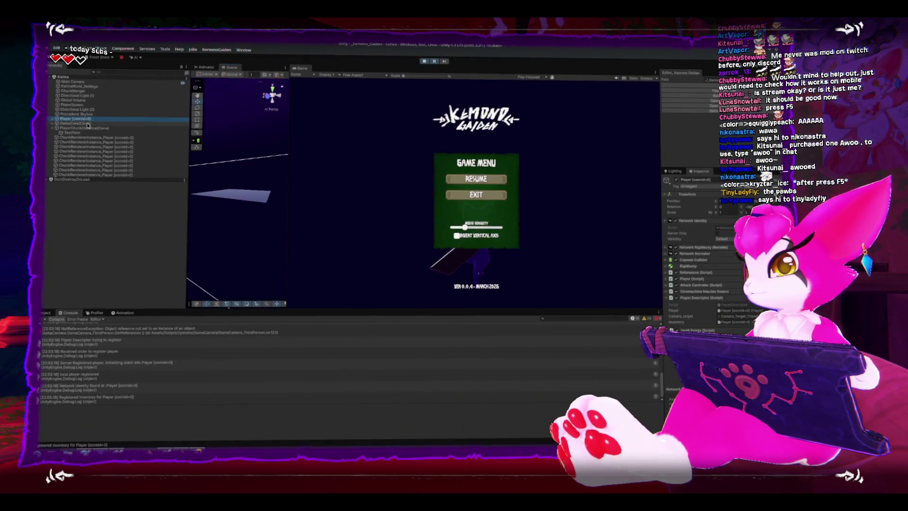
mouse_move(234, 258)
left_mouse_down()
mouse_move(247, 177)
mouse_move(221, 232)
mouse_move(254, 159)
mouse_move(291, 161)
left_mouse_up()
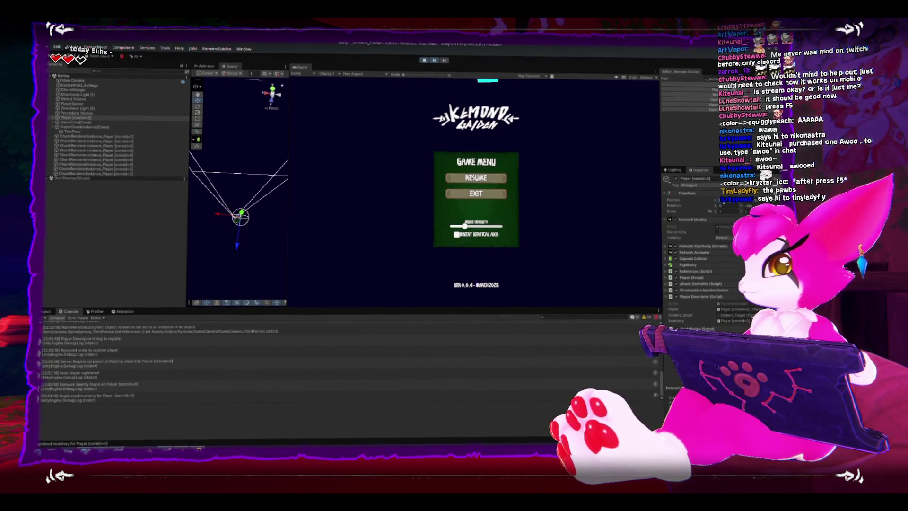
key("f")
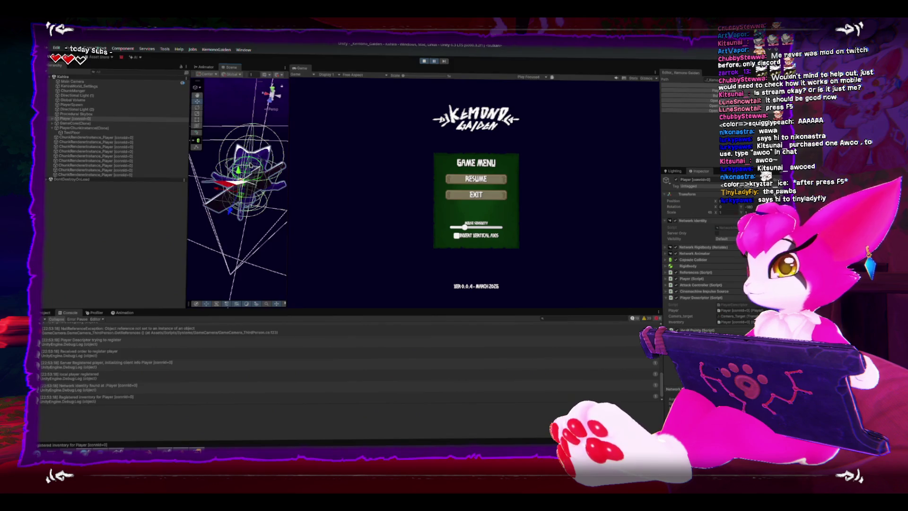
scroll(219, 131, "down", 5)
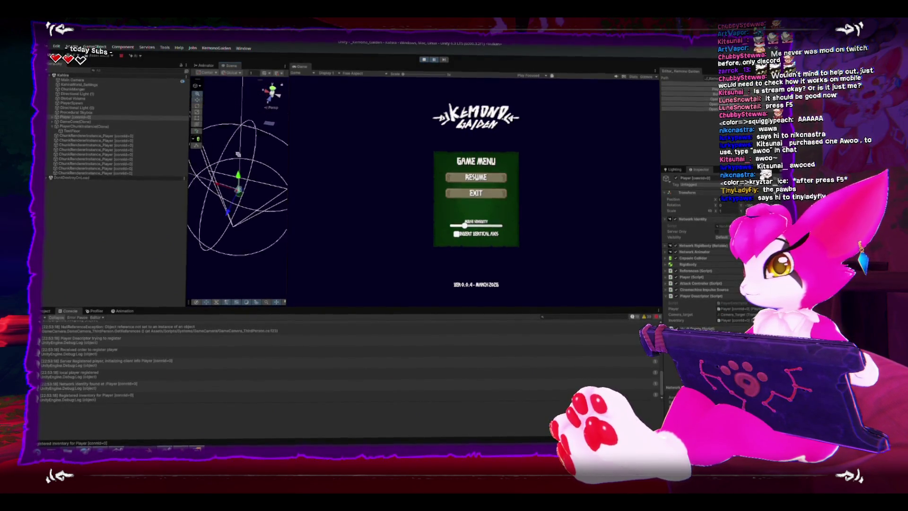
- Recheck PlayerChunkInstance and its TestFloor child, then stop and restart Play mode
left_click(101, 126)
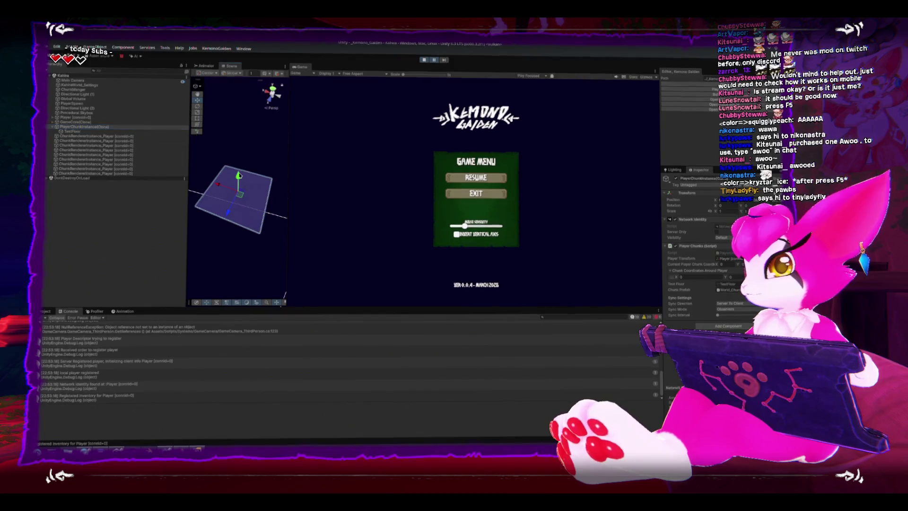
left_click(66, 132)
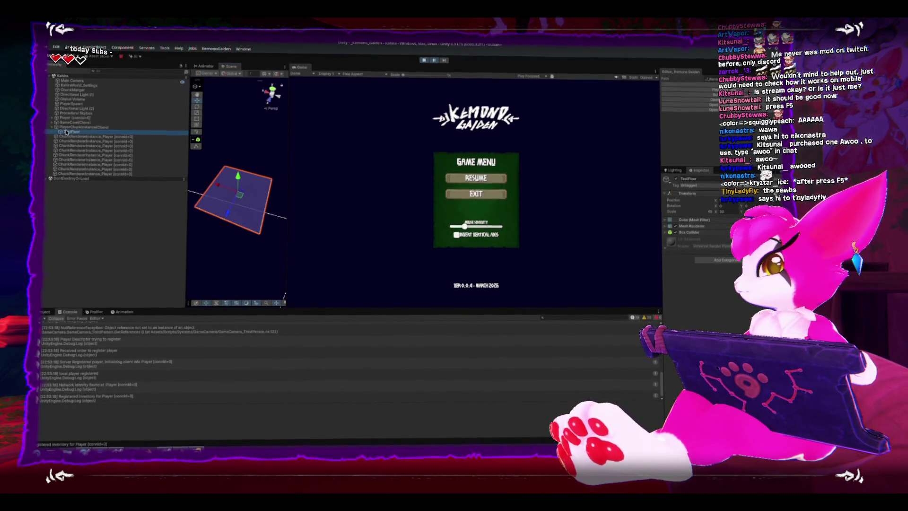
left_click(66, 126)
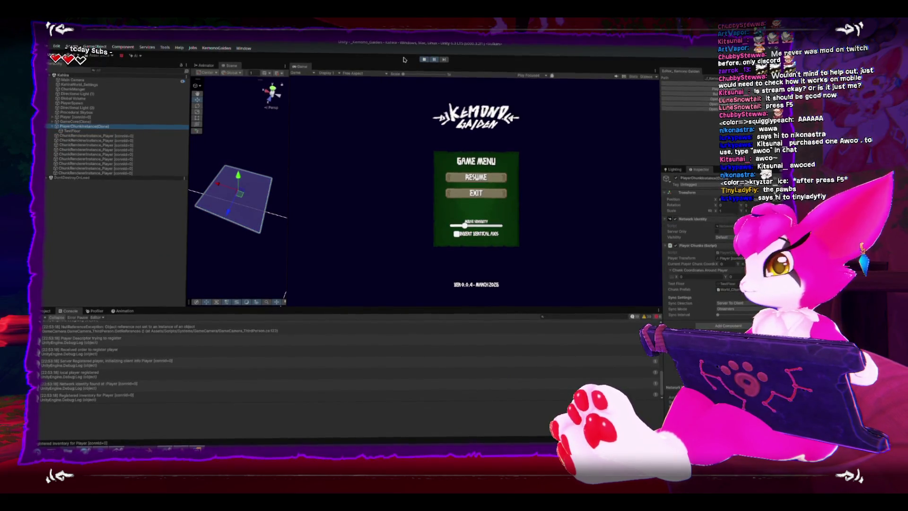
left_click(425, 61)
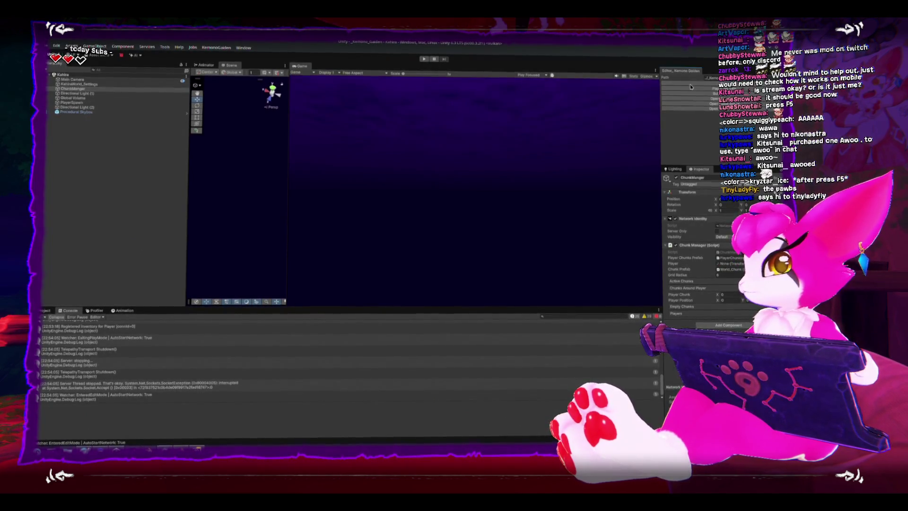
left_click(425, 59)
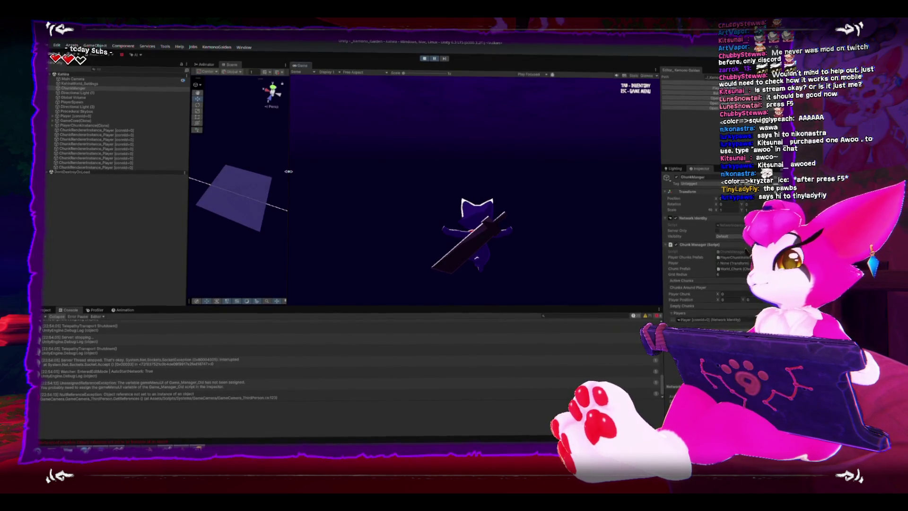
- Frame the floor plane and the Player in the enlarged scene view, then stop Play mode
left_click_drag(287, 174, 449, 175)
scroll(294, 141, "down", 3)
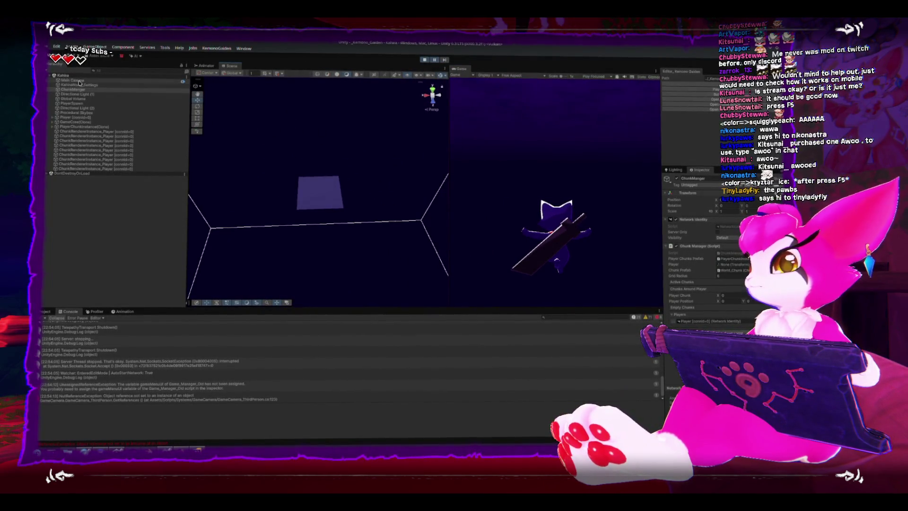
left_click(328, 184)
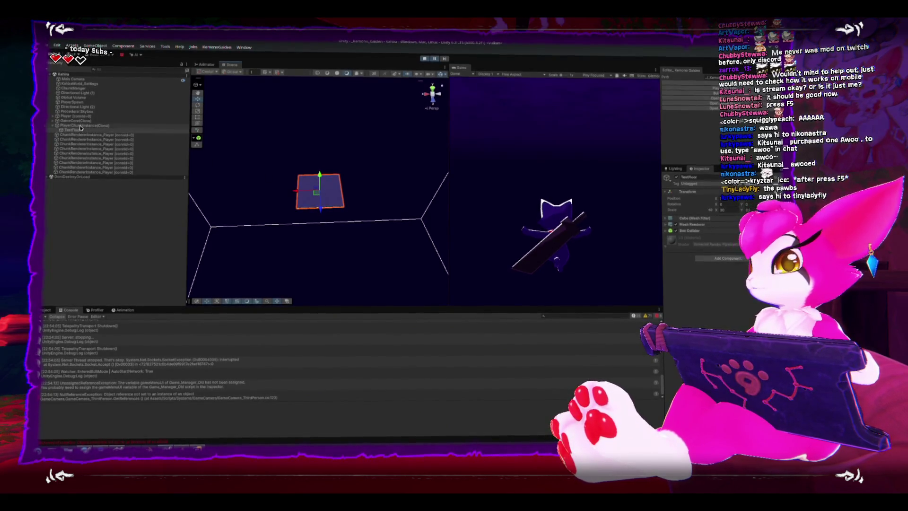
key("f")
scroll(260, 181, "down", 3)
mouse_move(294, 178)
left_mouse_down()
mouse_move(298, 165)
mouse_move(397, 146)
left_mouse_up()
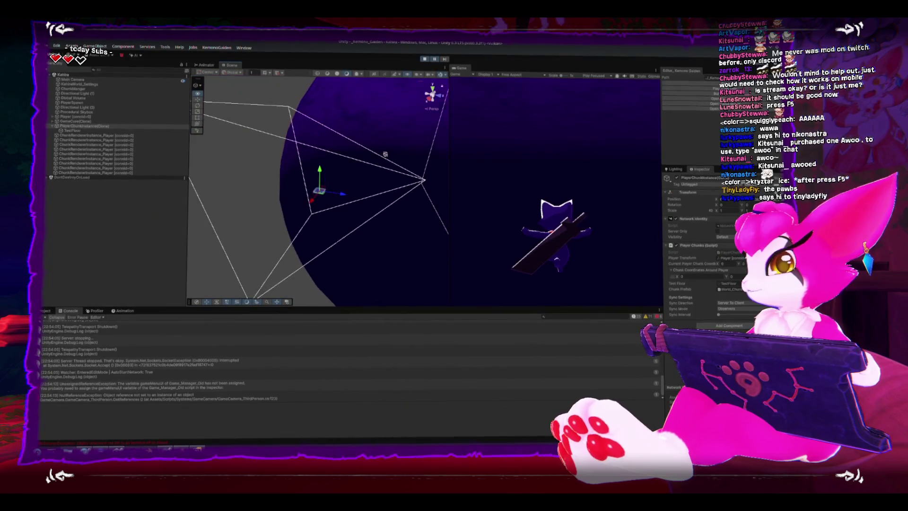
left_click(68, 118)
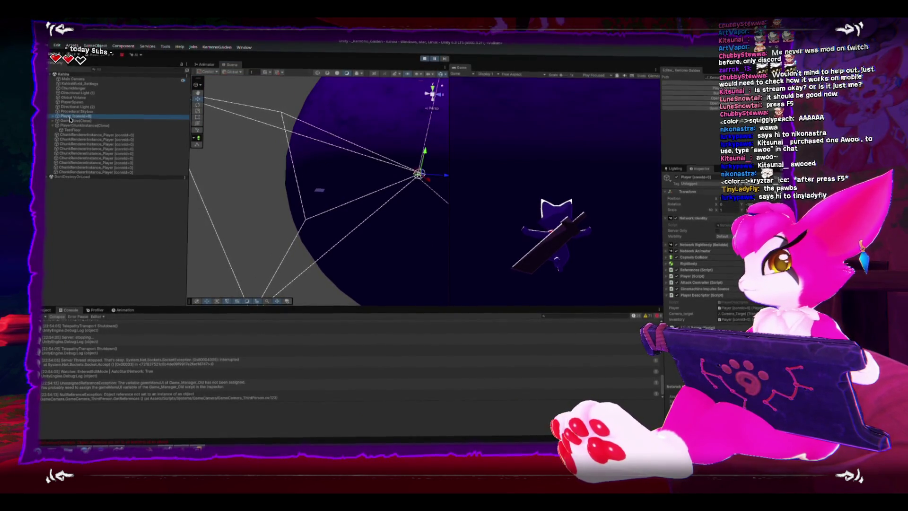
left_click(425, 58)
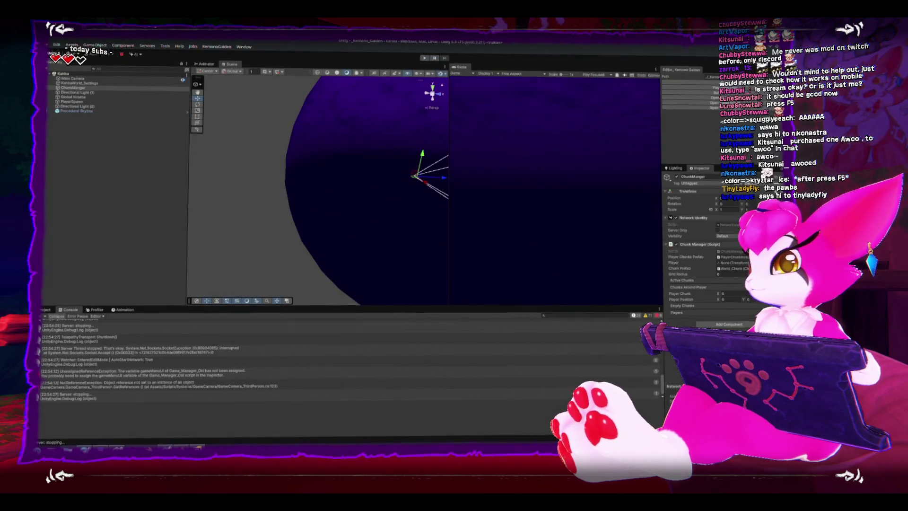
- Inspect the PlayerChunkInstance prefab, clear the selection and stop the test play session
left_click(179, 346)
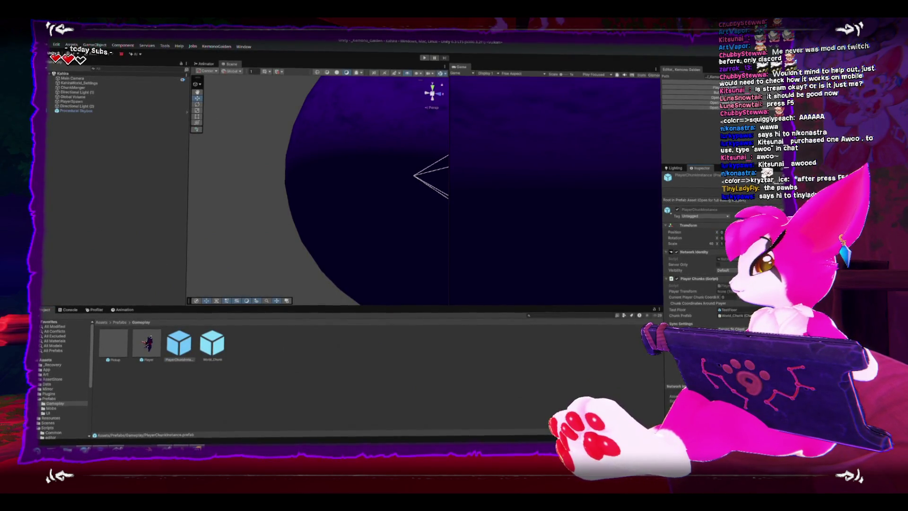
left_click(247, 229)
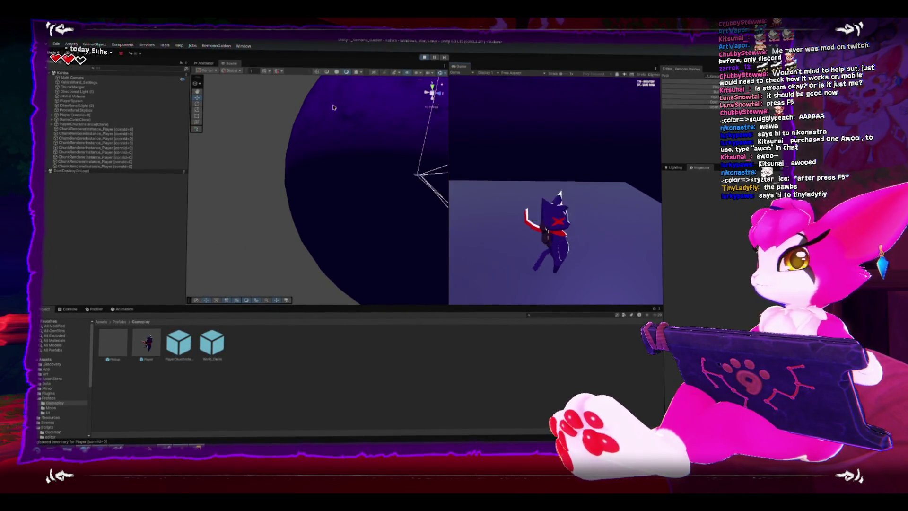
left_click(423, 58)
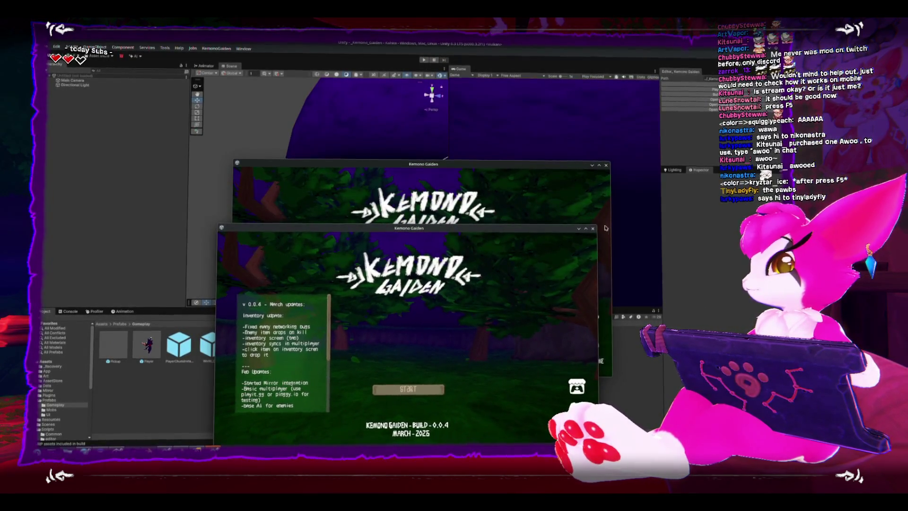
- Close one standalone game window, move the other aside and close it with Alt+F4
left_click(593, 228)
left_click_drag(440, 163, 410, 180)
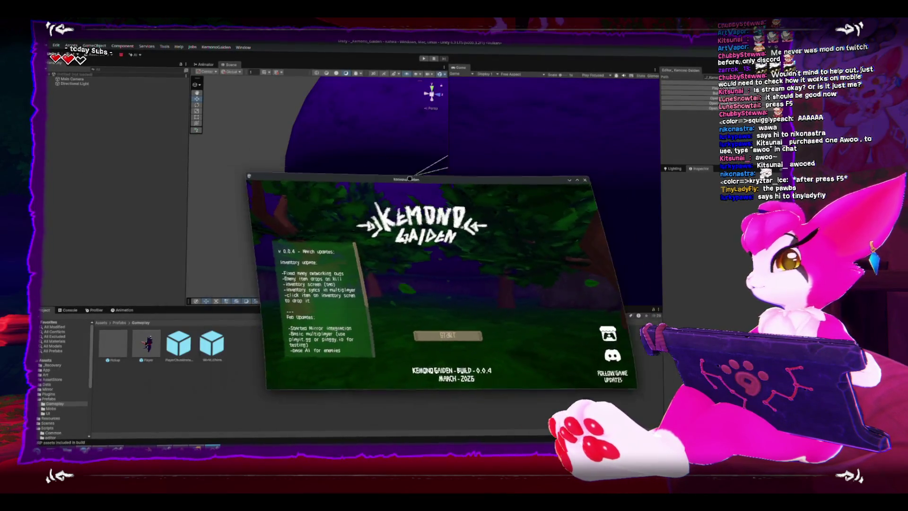
left_click_drag(410, 181, 446, 146)
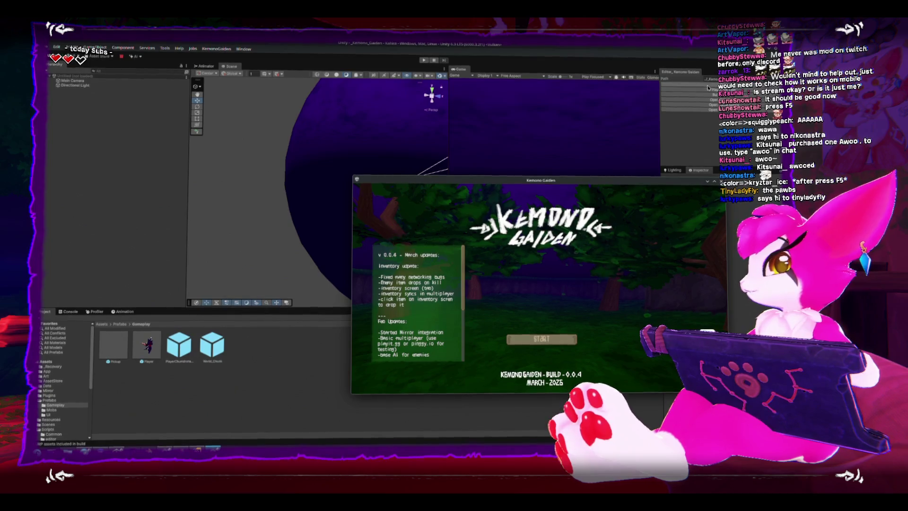
key("alt+F4")
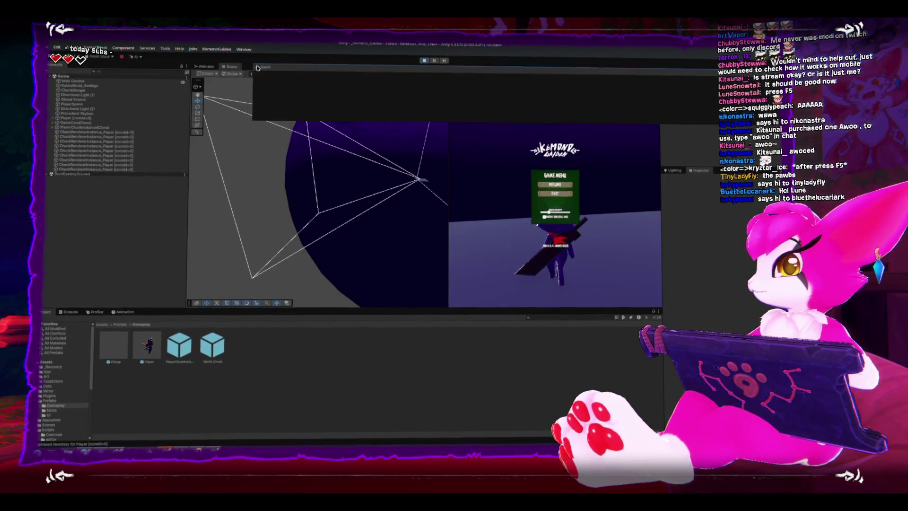
- Dock the Game view and toggle the in-game menu with Escape while selecting PlayerChunkInstance
left_click_drag(258, 67, 257, 68)
key("Escape")
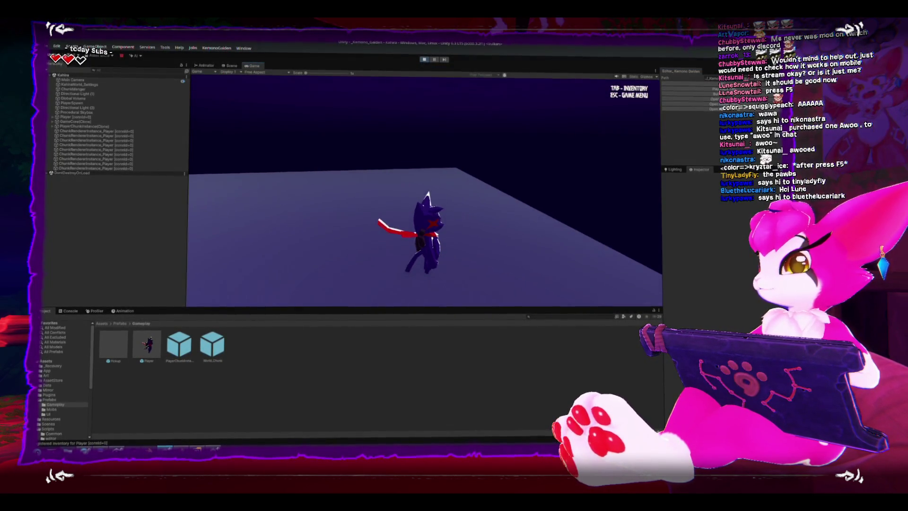
key("Escape")
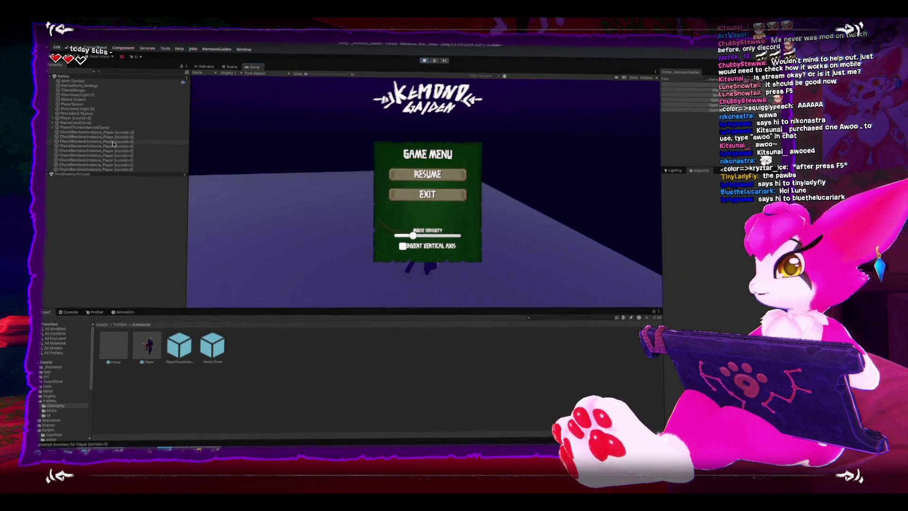
left_click(104, 131)
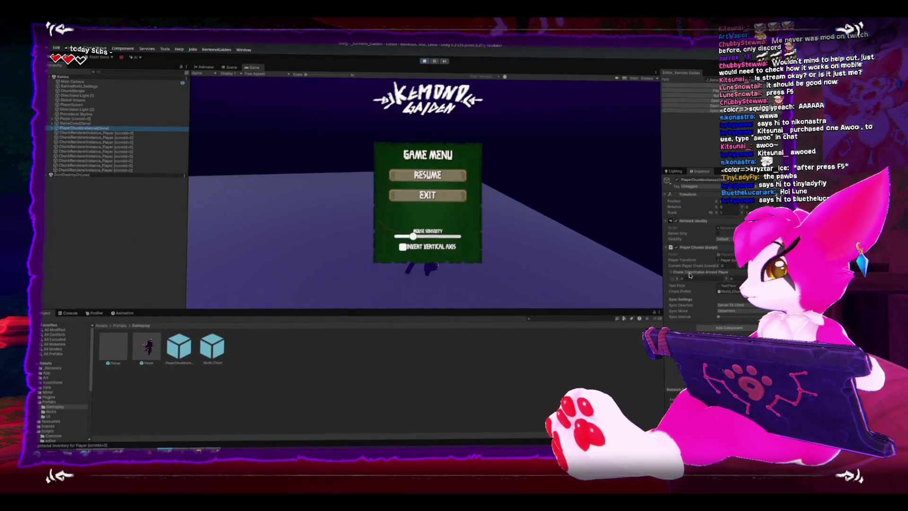
key("Escape")
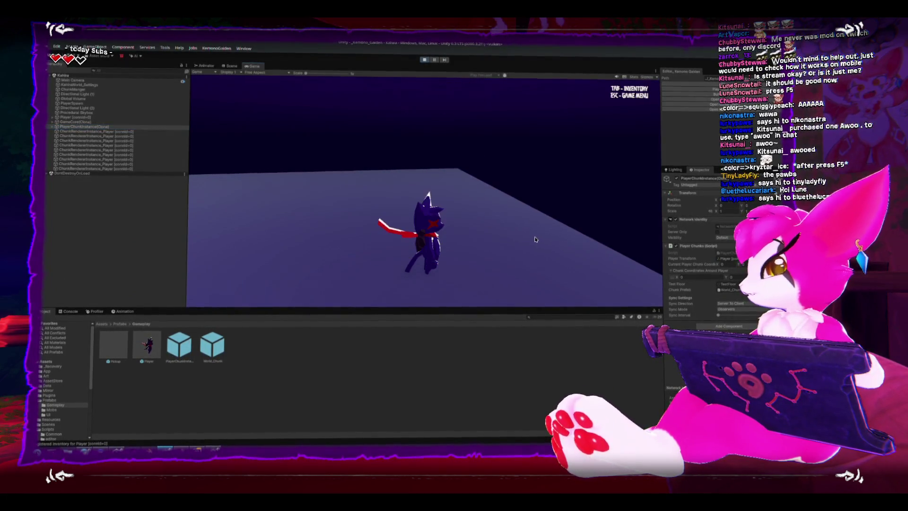
- Move the character with S, W and D, reopen the game menu and launch a standalone build
key("s")
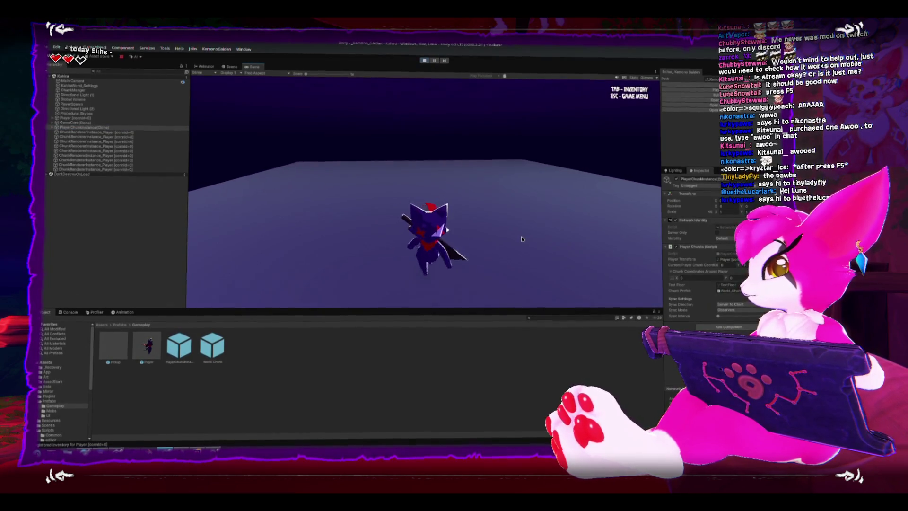
key("w")
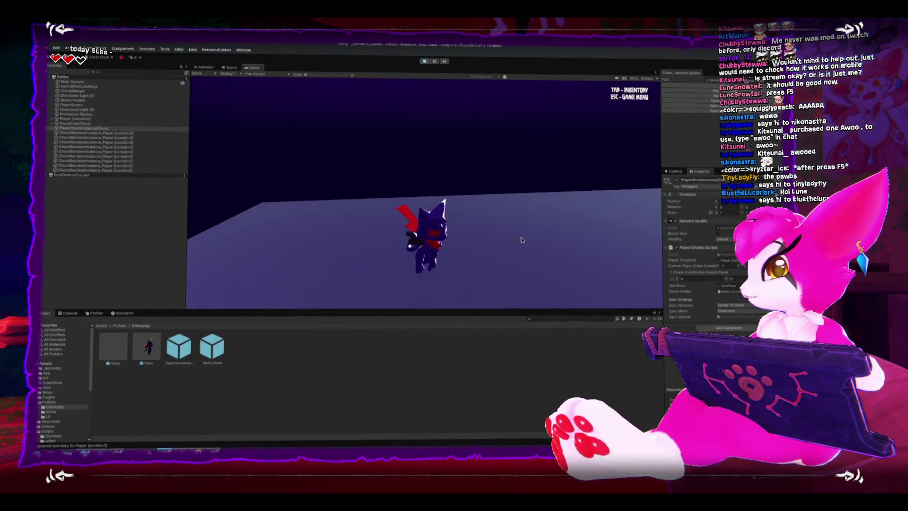
key("d")
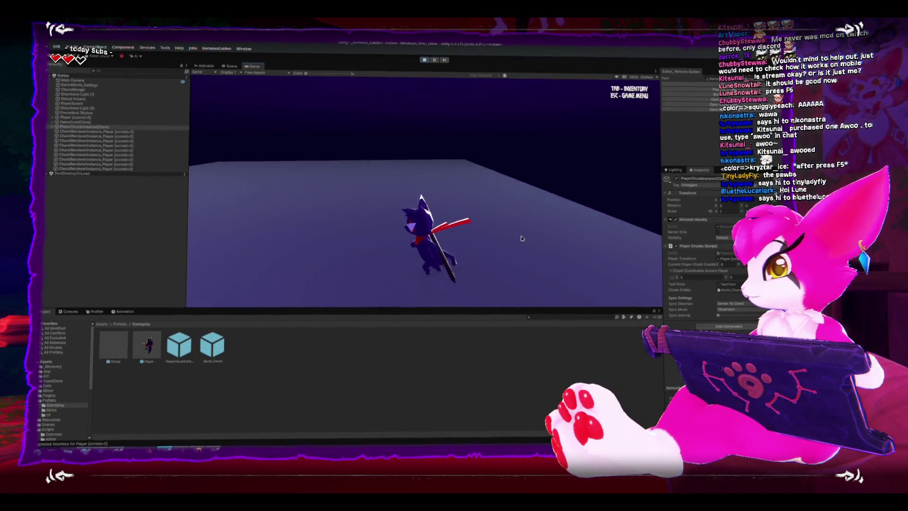
key("Escape")
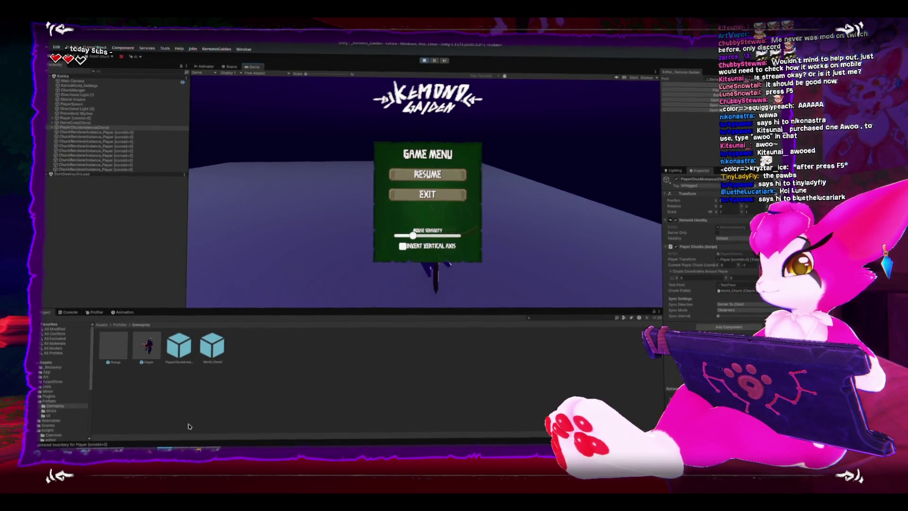
left_click(188, 449)
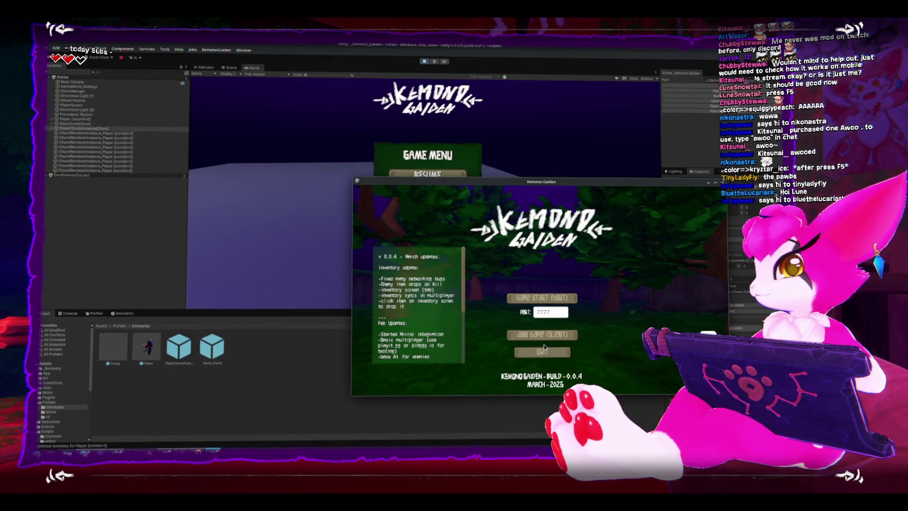
- In the build, enter and leave Join Game (Client), reach the host/join menu, then bring the editor forward
left_click(543, 335)
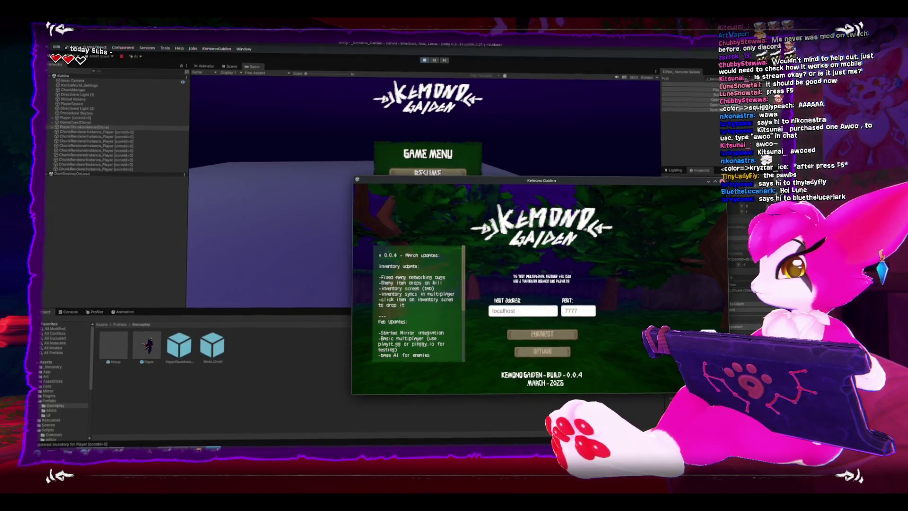
left_click(528, 353)
left_click(540, 340)
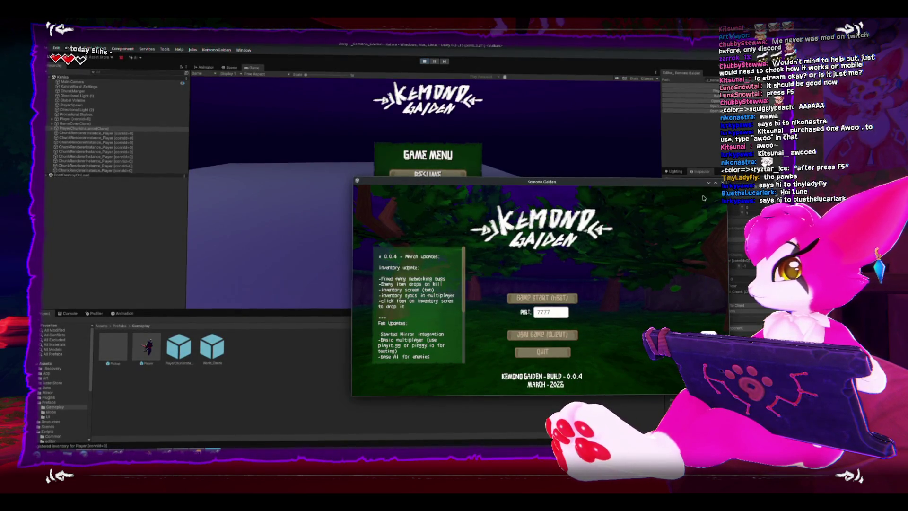
left_click(716, 182)
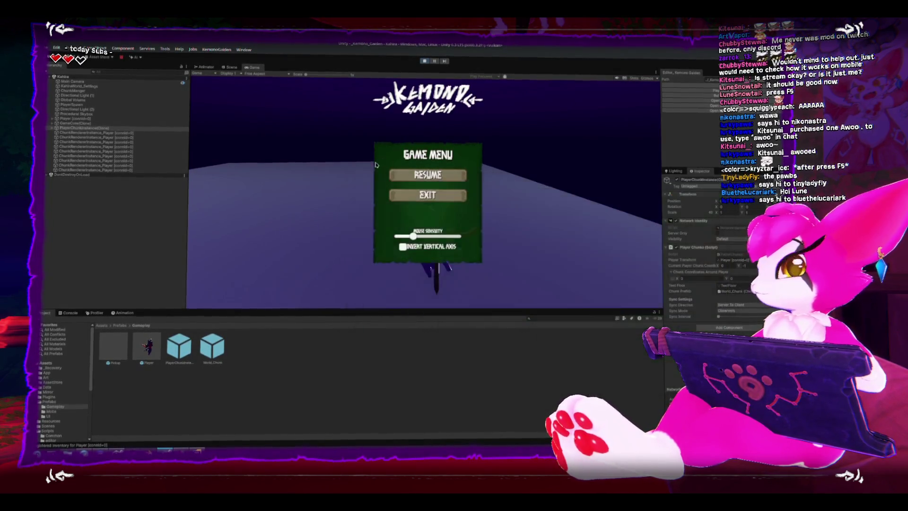
- Stop Play mode and glance over PlayerChunks.cs and KahiraWorld.cs in Rider
left_click(424, 60)
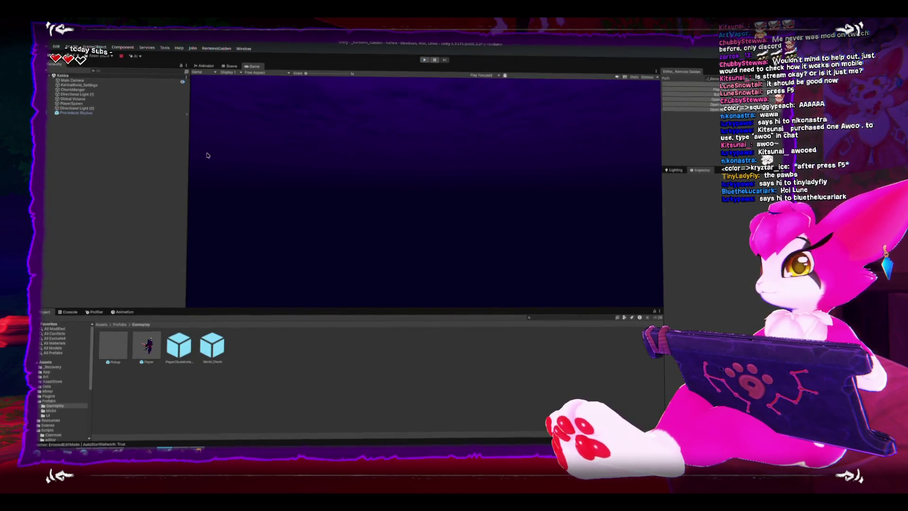
key("alt+Tab")
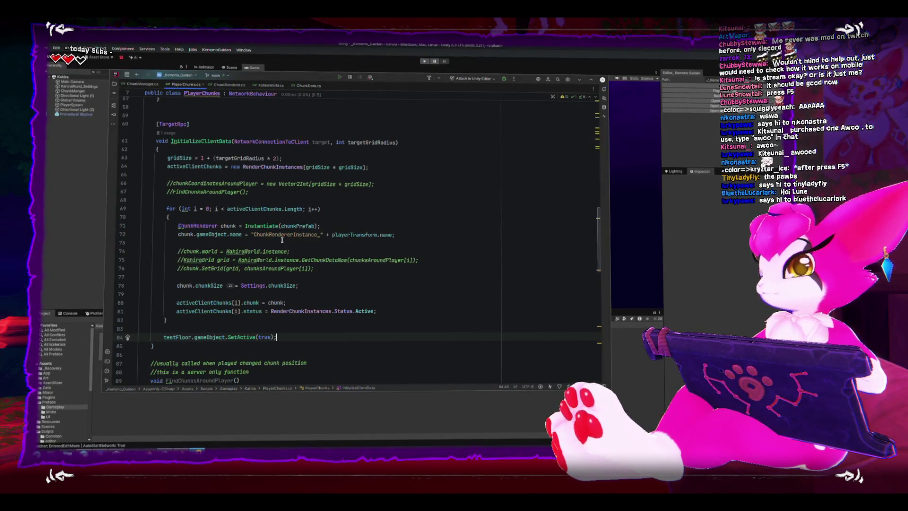
scroll(240, 182, "up", 3)
scroll(237, 177, "up", 3)
scroll(236, 174, "up", 3)
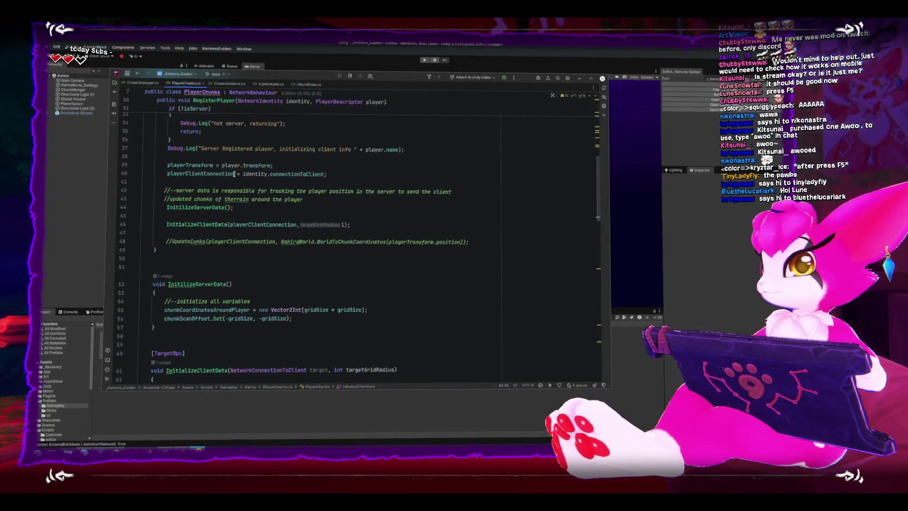
scroll(234, 170, "up", 3)
left_click(270, 87)
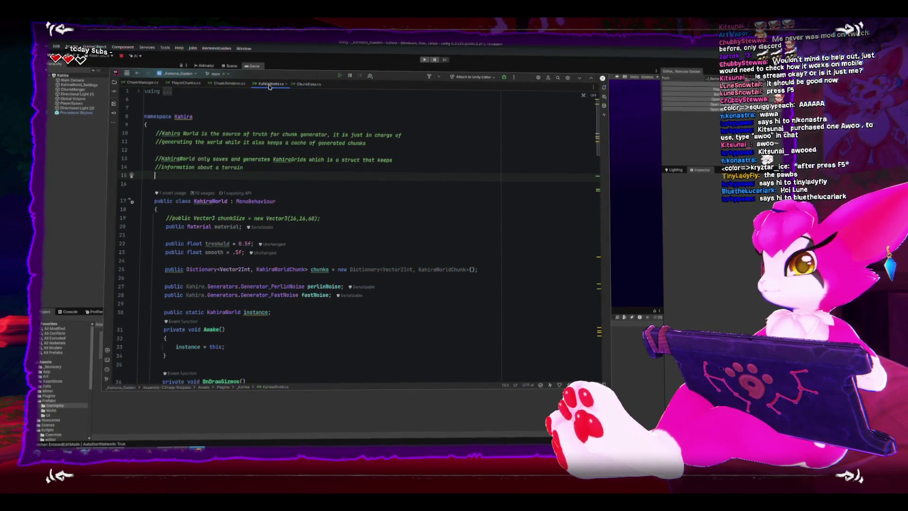
left_click(73, 247)
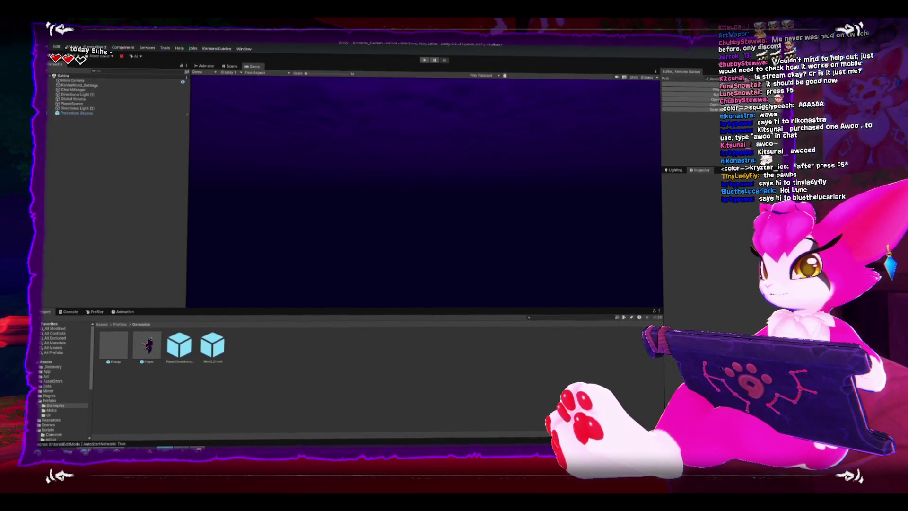
- Open Editor_KemonoGaiden.cs from the Scripts/editor folder in the Project panel
left_click(120, 324)
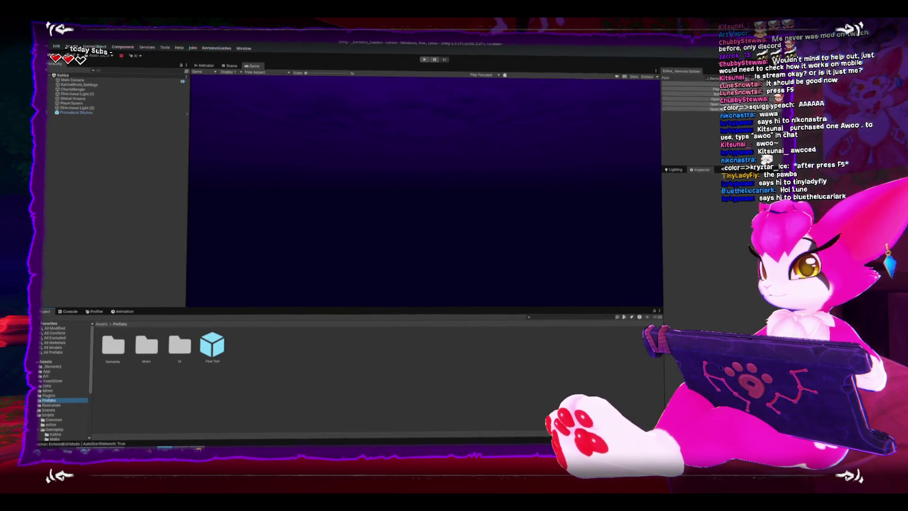
left_click(41, 416)
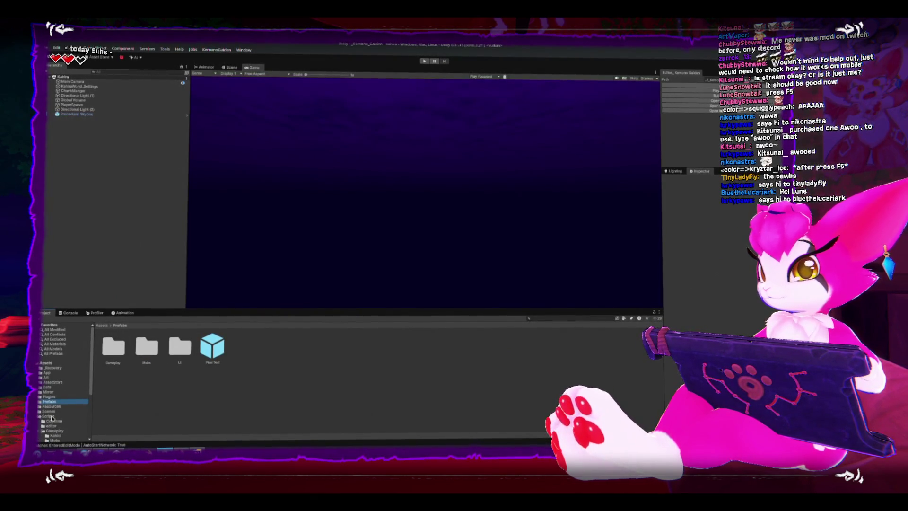
left_click(53, 406)
double_click(113, 348)
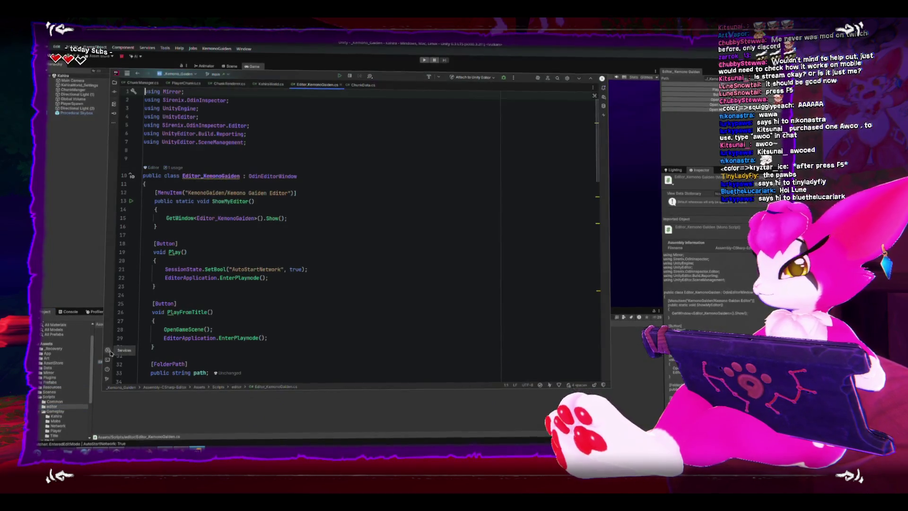
scroll(312, 291, "down", 1)
scroll(311, 291, "down", 4)
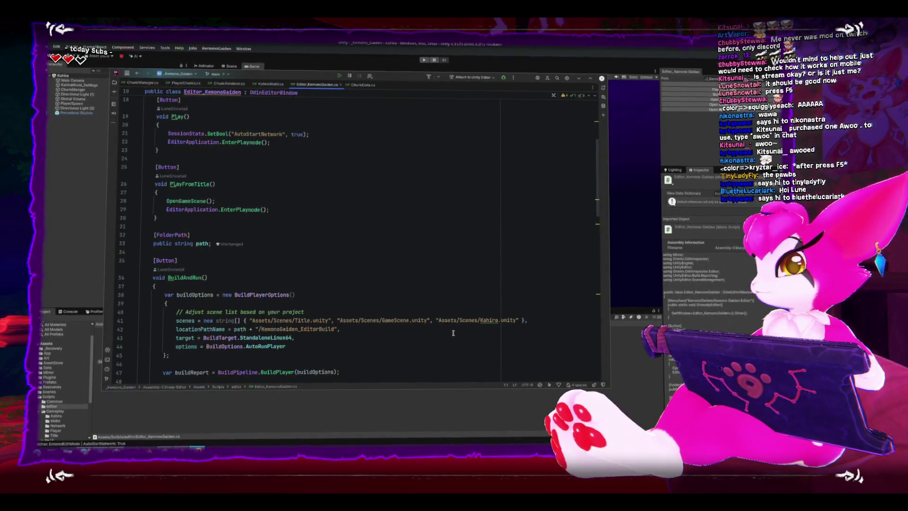
- Return from Rider to the Unity editor so it reloads scripts and runs the game
left_click(93, 212)
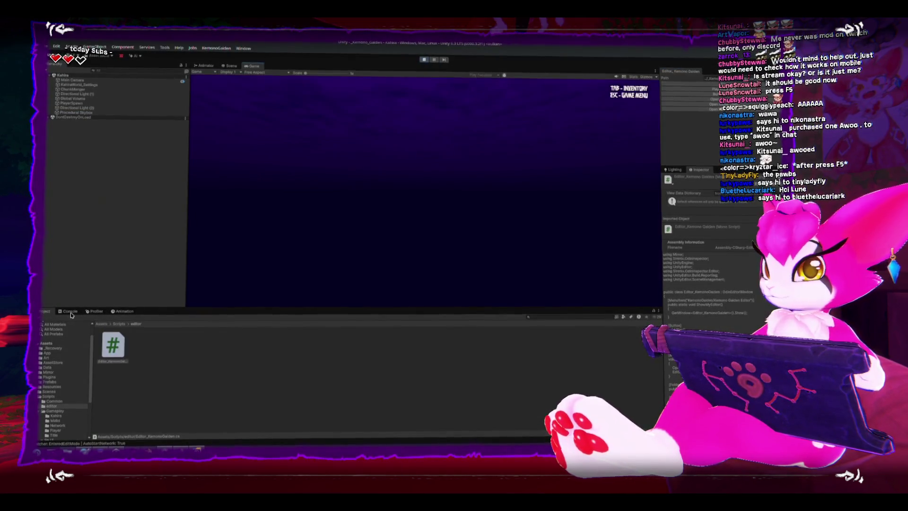
- Read the Console's unassigned-reference and NullReferenceException stack traces
left_click(71, 312)
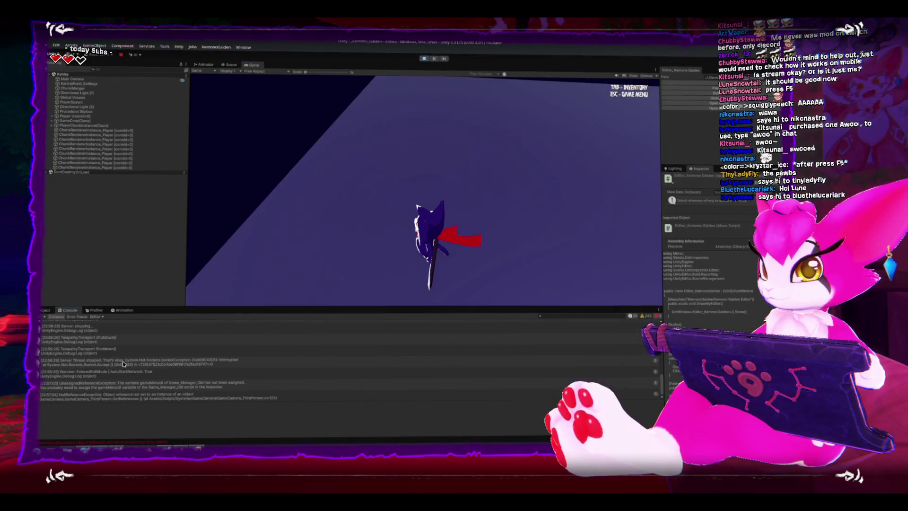
scroll(123, 363, "up", 3)
scroll(123, 365, "up", 3)
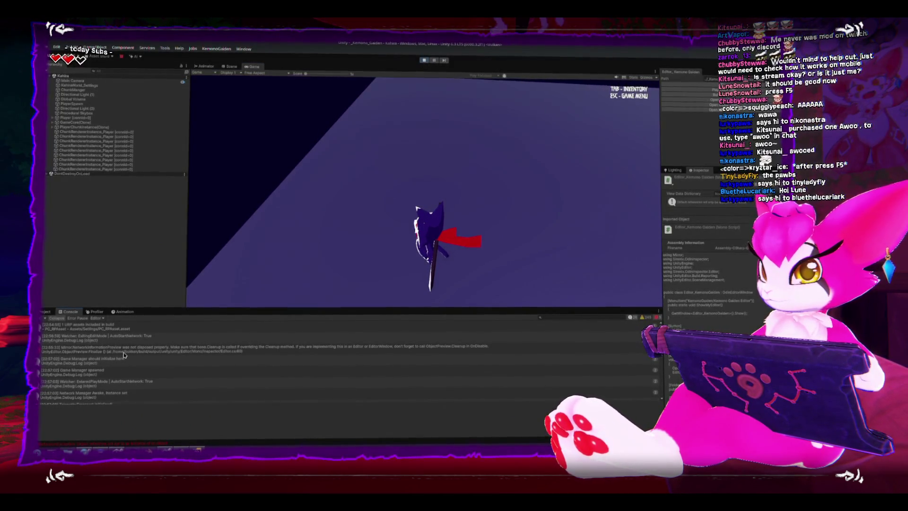
left_click(123, 352)
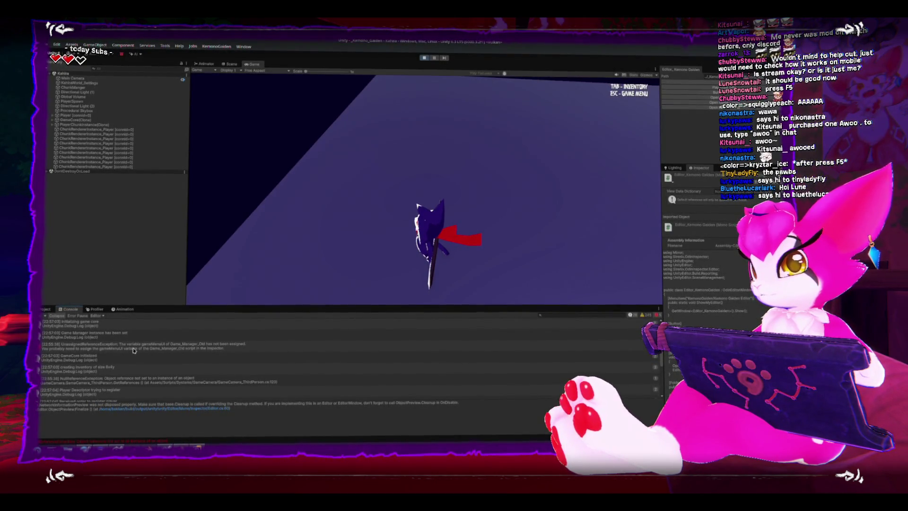
left_click(133, 350)
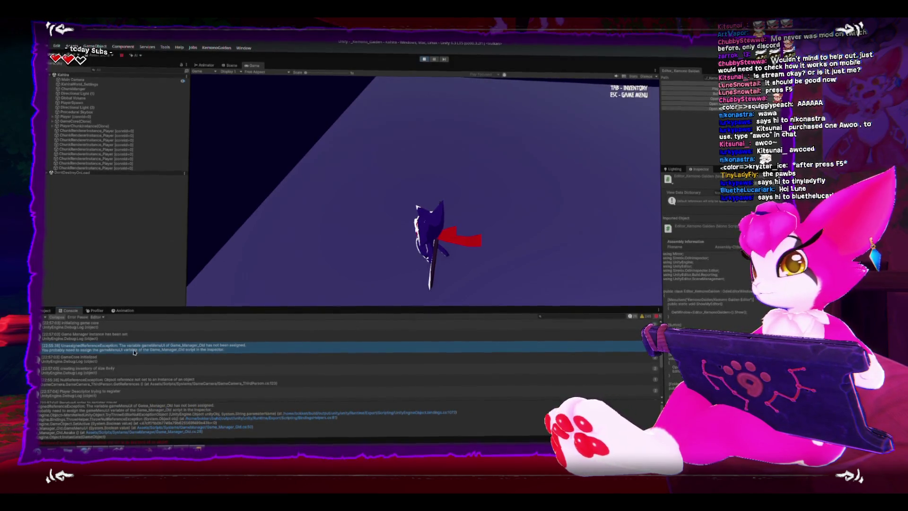
left_click(151, 382)
scroll(142, 355, "up", 5)
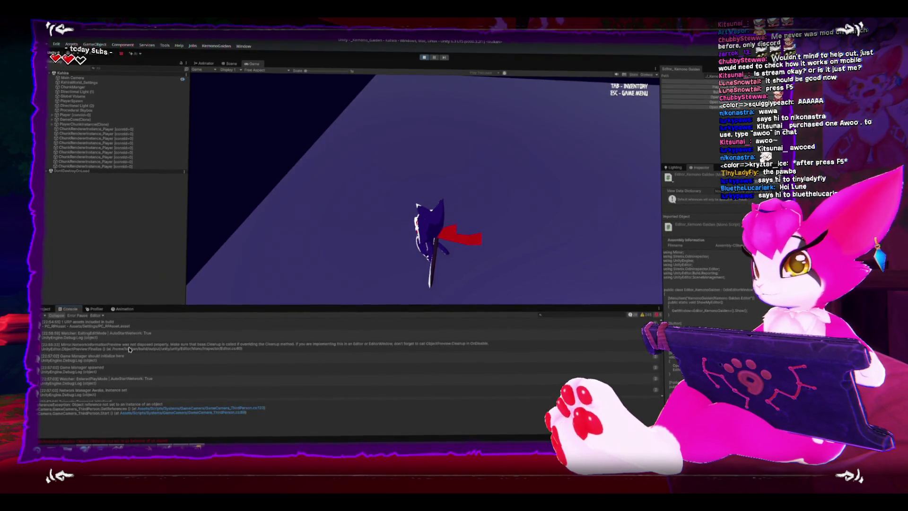
- Review the Mirror warning and Game Manager init messages, then stop the Kahira test session
left_click(130, 349)
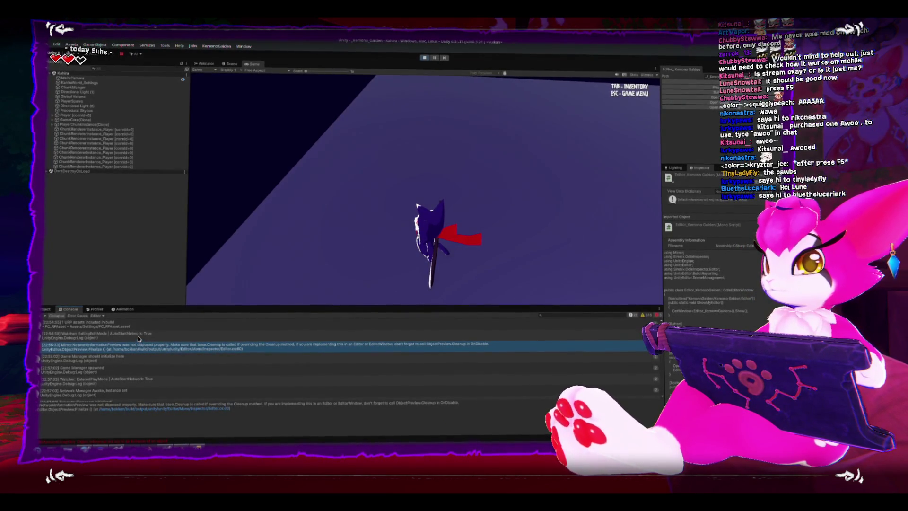
left_click(141, 361)
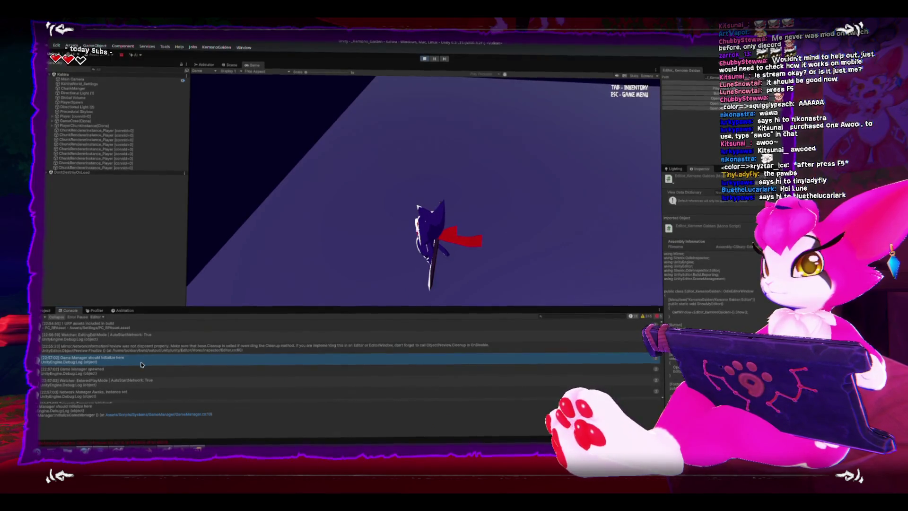
scroll(143, 374, "down", 5)
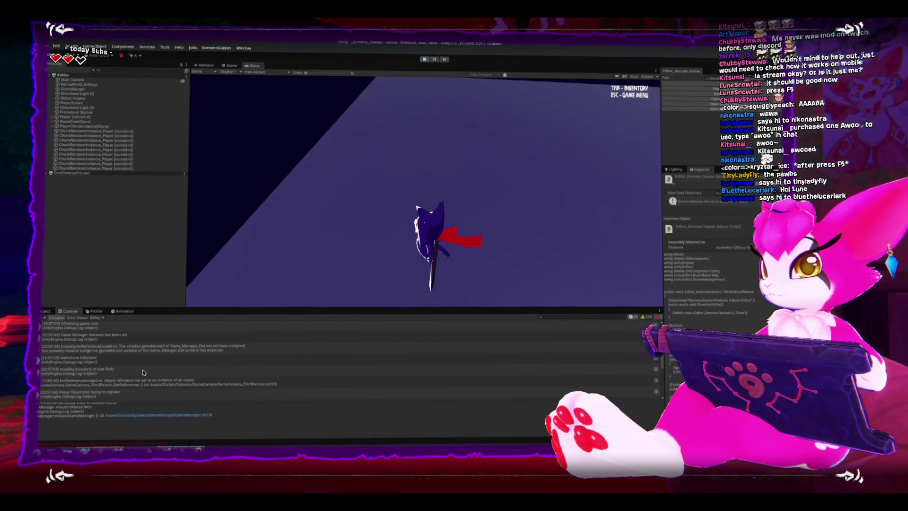
scroll(143, 371, "down", 2)
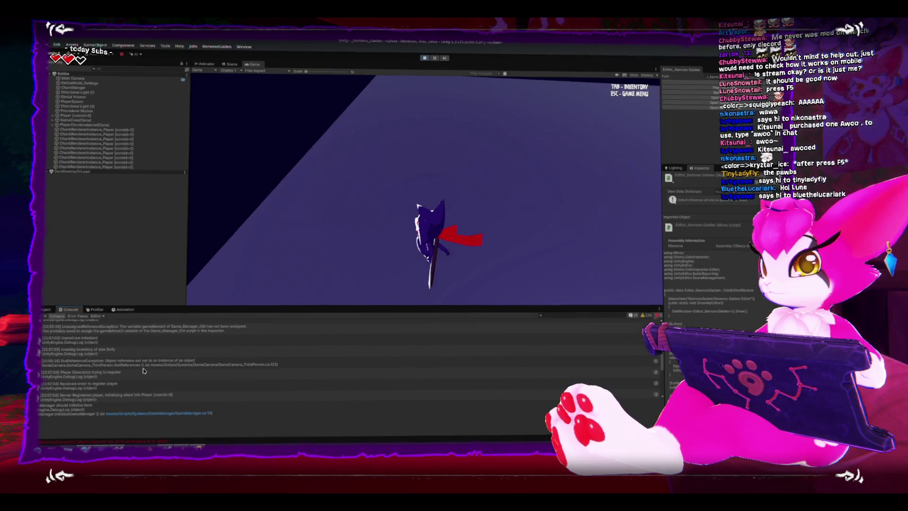
scroll(143, 370, "down", 2)
scroll(143, 371, "down", 2)
scroll(143, 370, "down", 2)
scroll(143, 370, "down", 3)
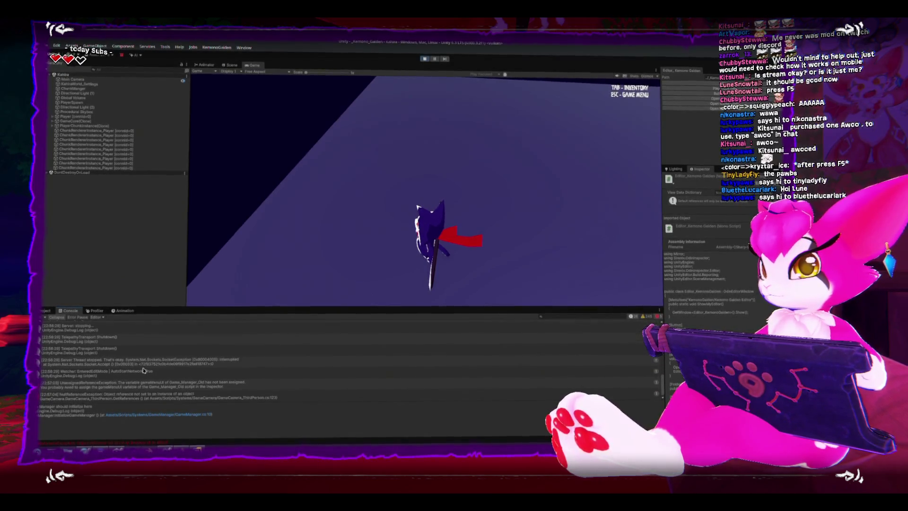
left_click(150, 390)
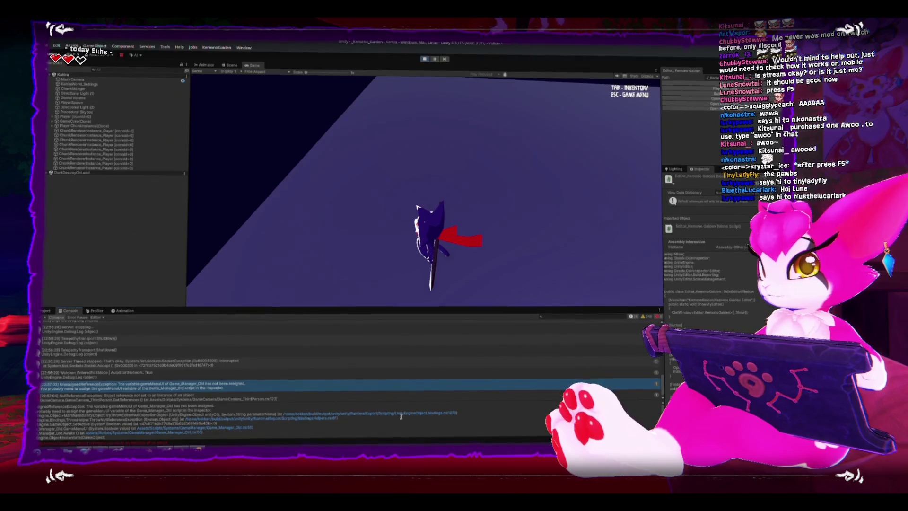
scroll(383, 423, "down", 3)
scroll(401, 420, "down", 3)
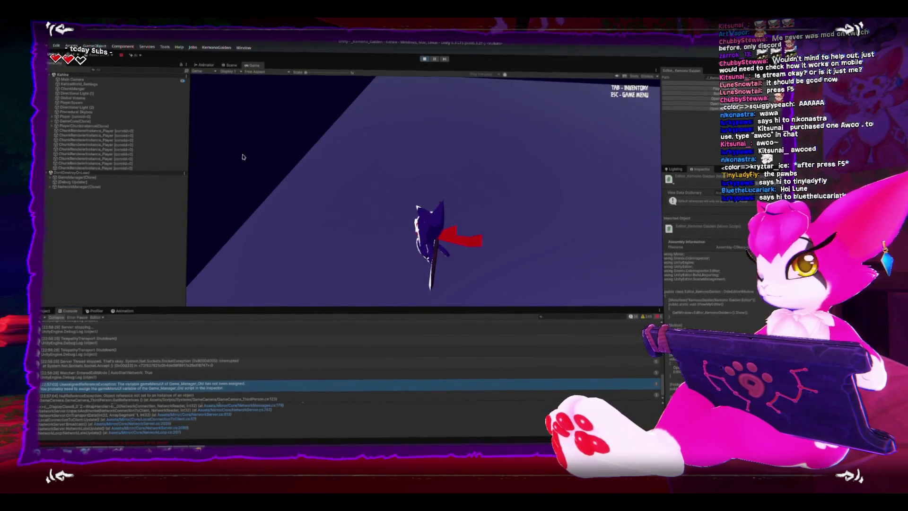
key("ctrl+p")
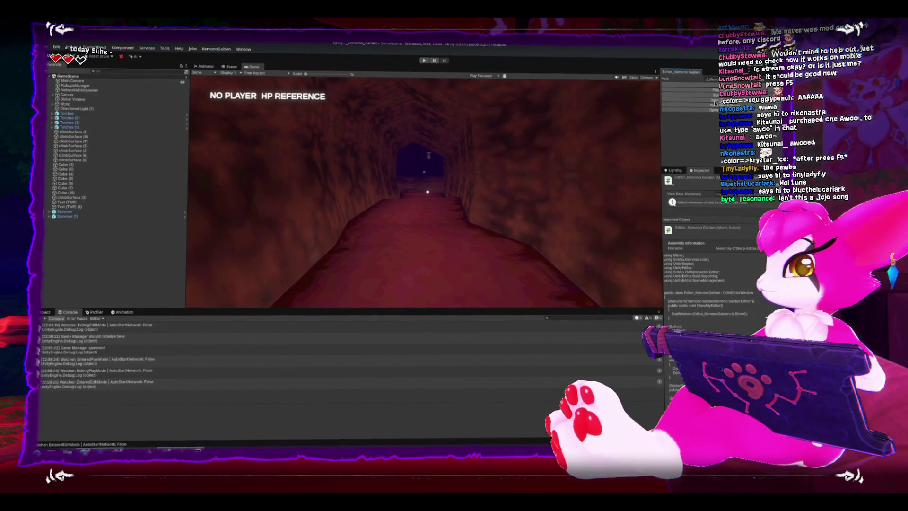
- Start GameScene as host, bring up the Game Menu and show the gameMenuUI error's stack trace
key("ctrl+p")
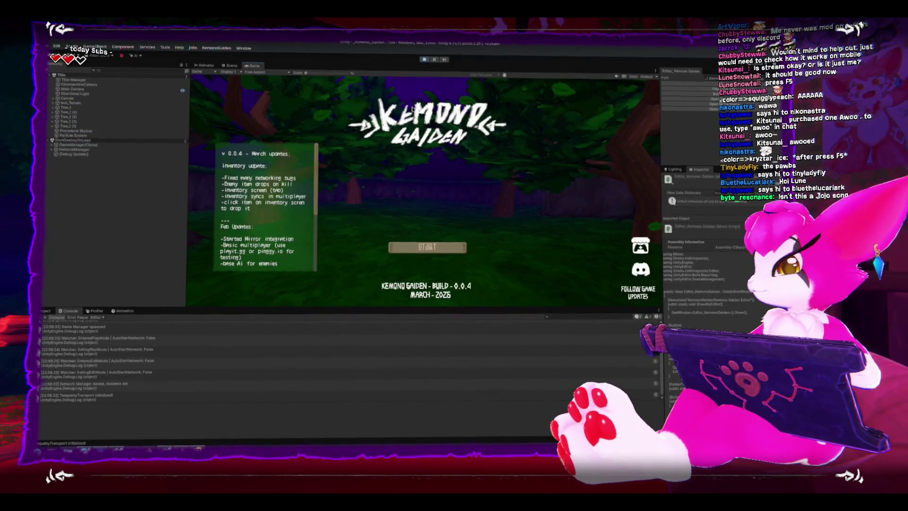
left_click(447, 246)
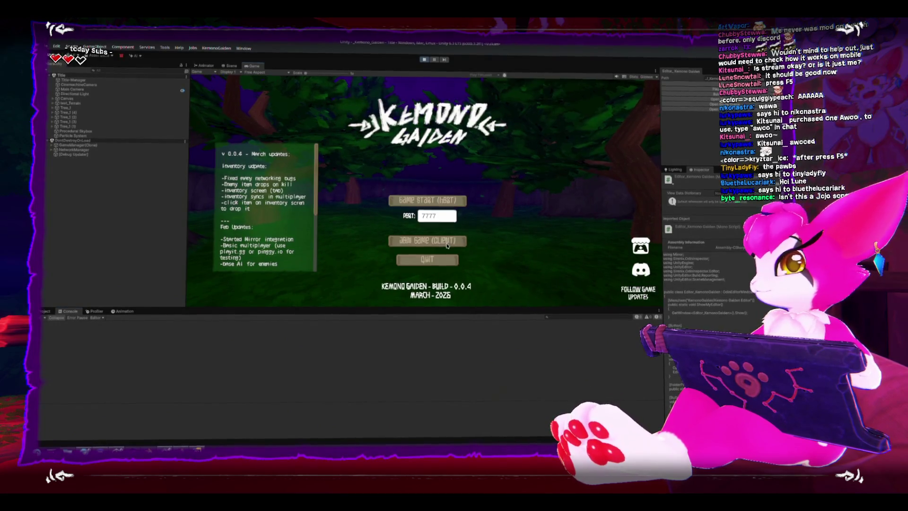
left_click(428, 200)
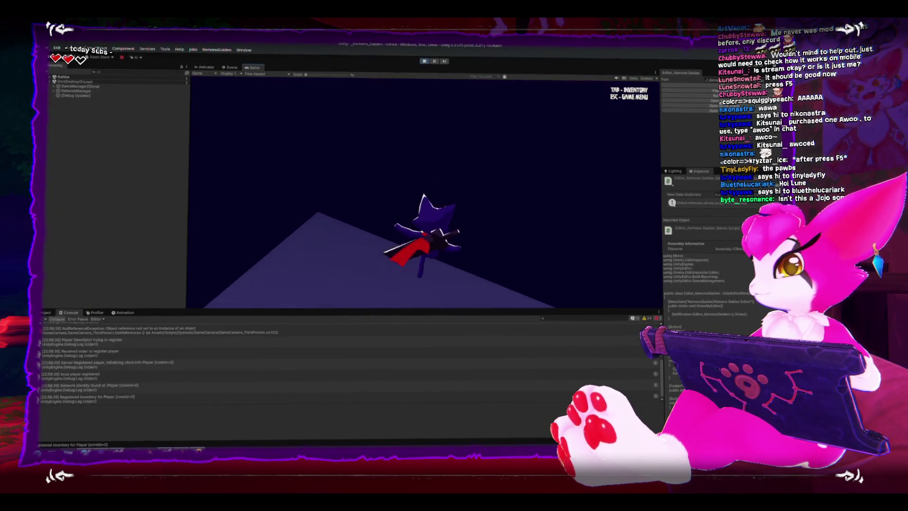
key("Escape")
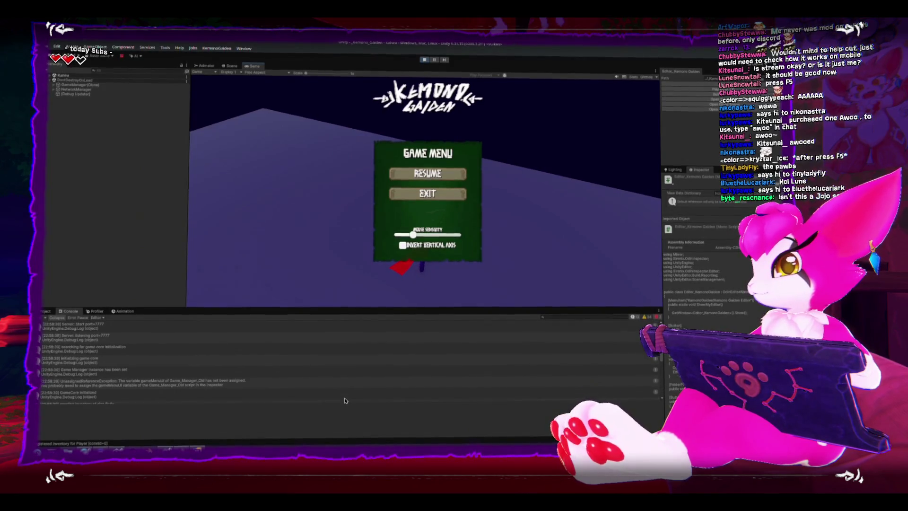
left_click(223, 386)
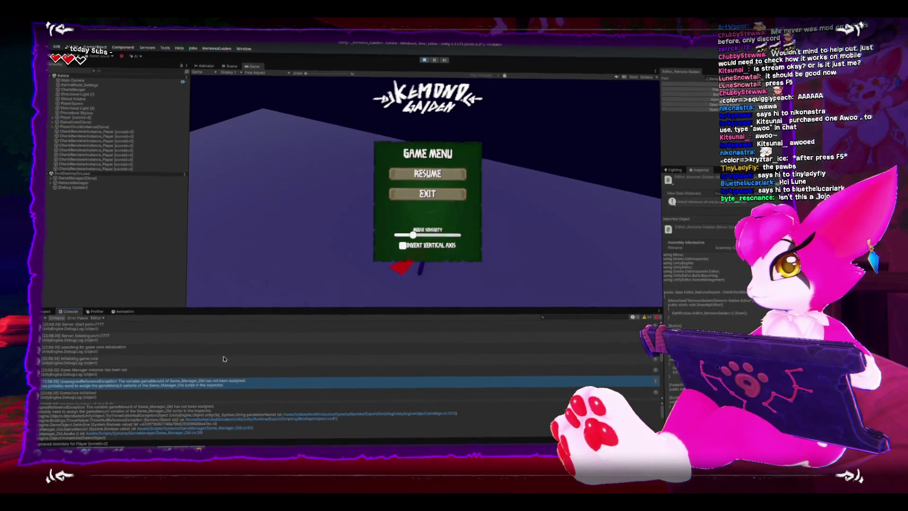
- Resume play, reopen the Game Menu to retest it, and jump to the error's source line
left_click(427, 174)
key("i")
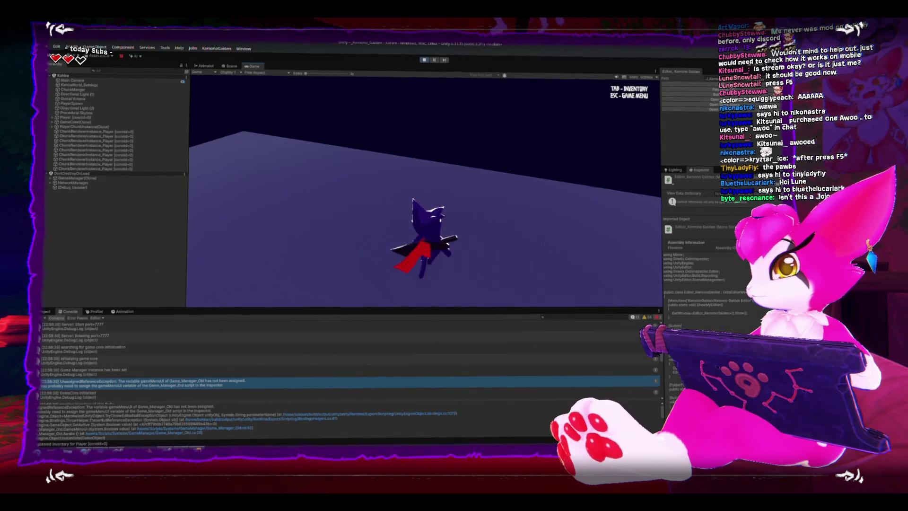
key("Escape")
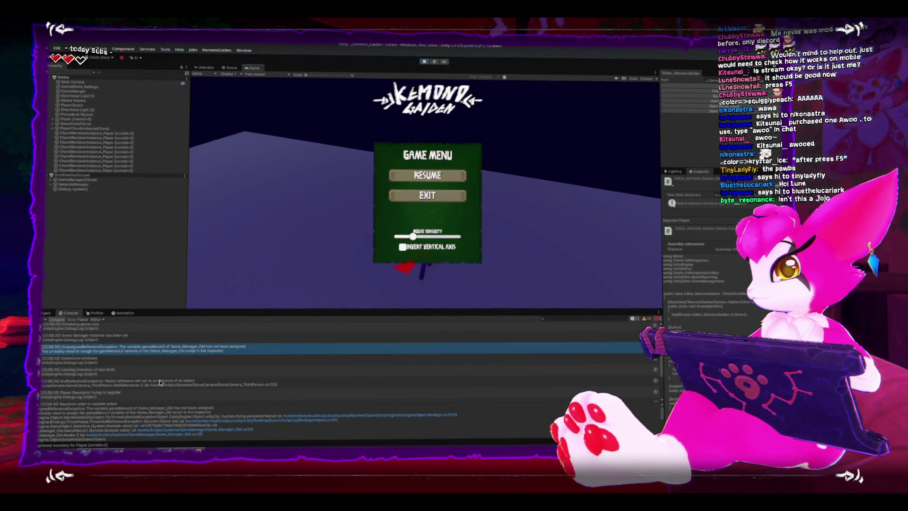
double_click(169, 351)
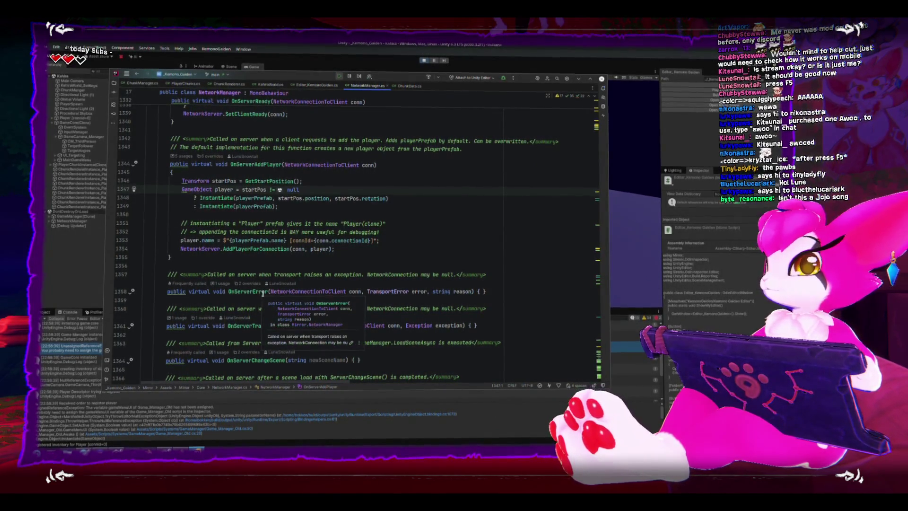
- Navigate from the start-position line to the GetStartPosition definition in NetworkManager.cs
left_click(223, 183)
double_click(261, 182)
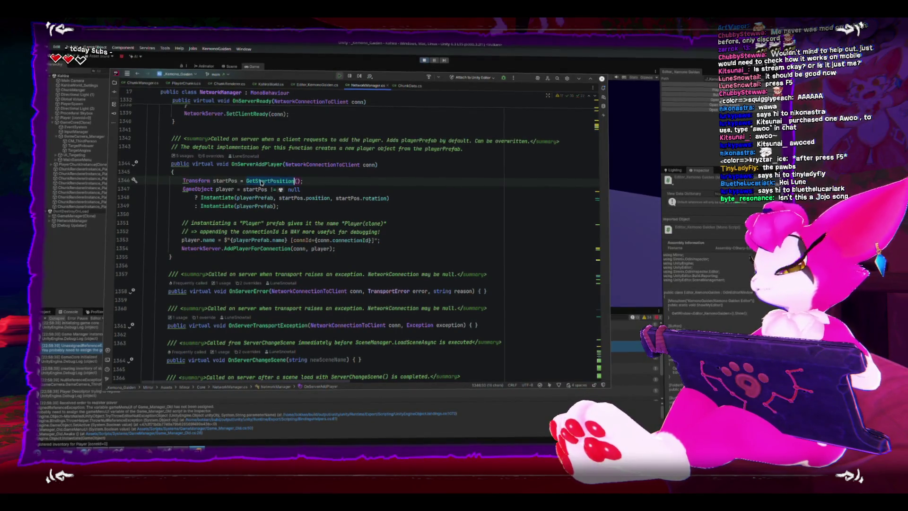
left_click(263, 183, "ctrl")
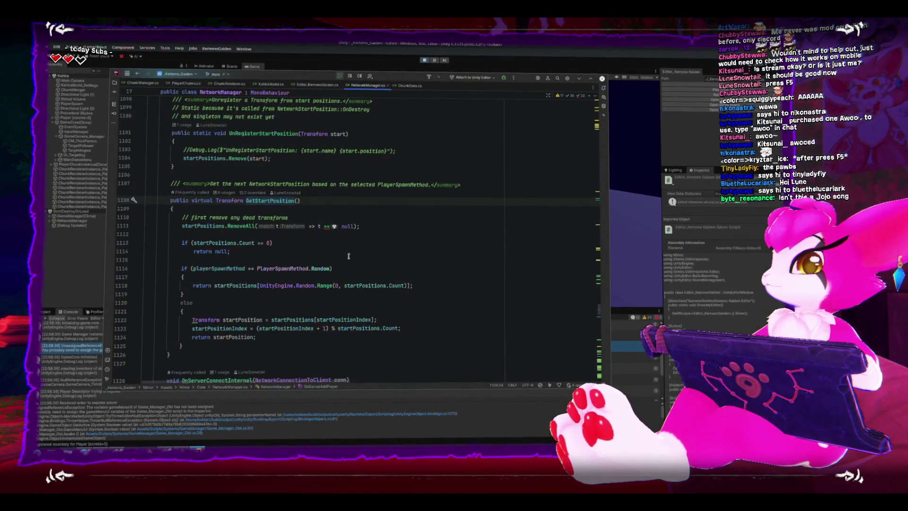
scroll(349, 257, "down", 1)
scroll(348, 257, "down", 1)
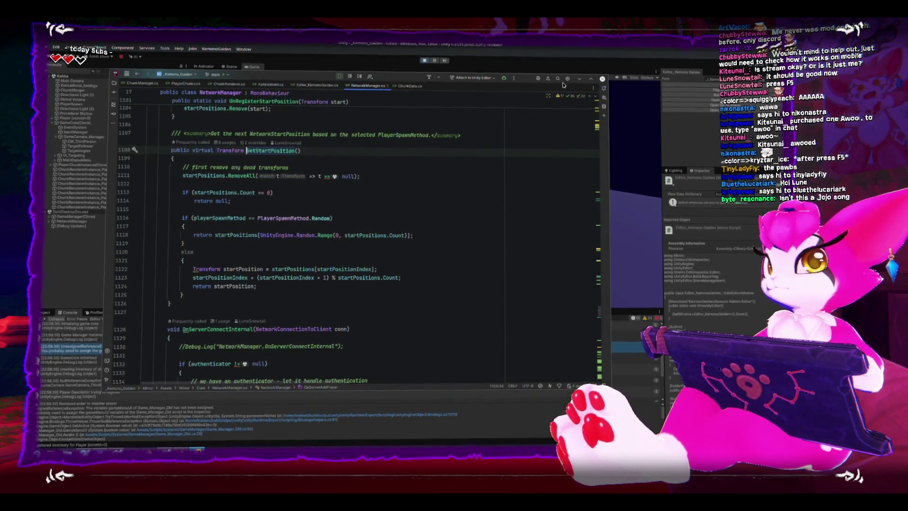
- Cancel quitting Rider and switch back to the Unity editor
left_click(601, 78)
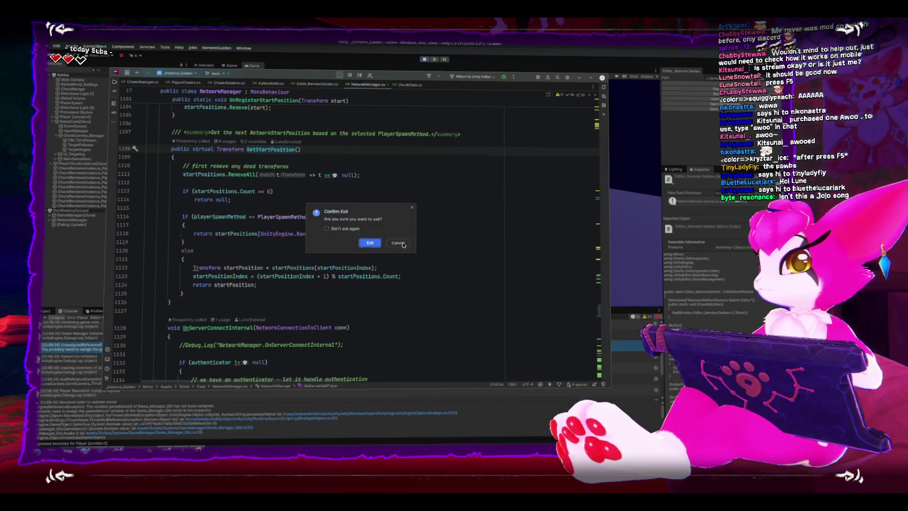
left_click(402, 244)
key("alt+Tab")
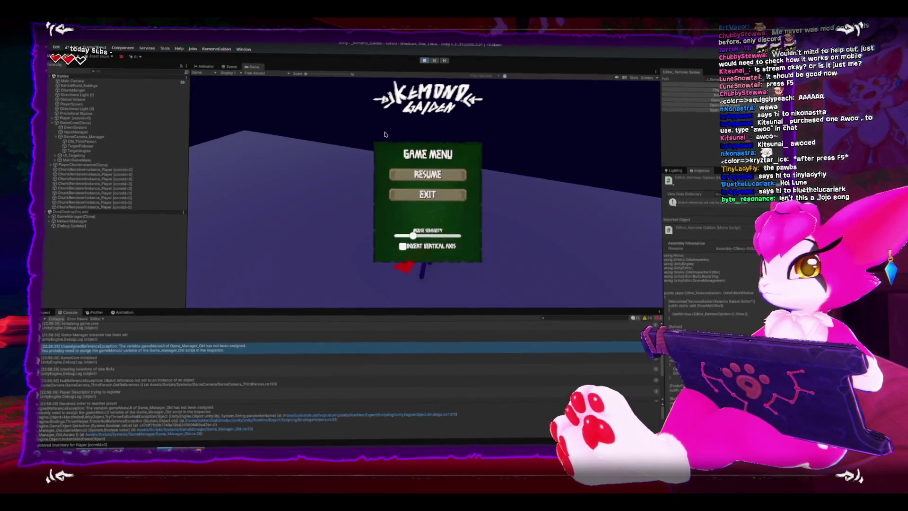
- Stop play mode, enlarge the stack trace and follow it into Game_Manager_Old.cs
key("ctrl+p")
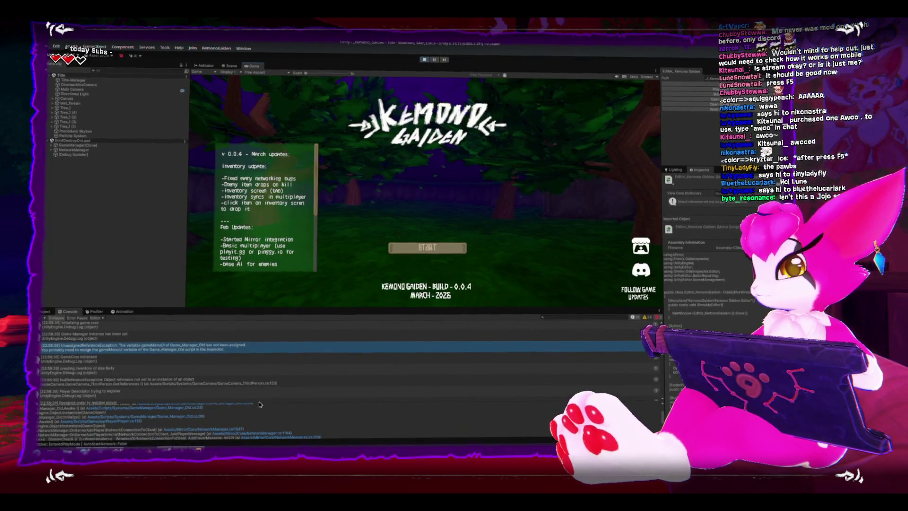
left_click_drag(258, 399, 268, 333)
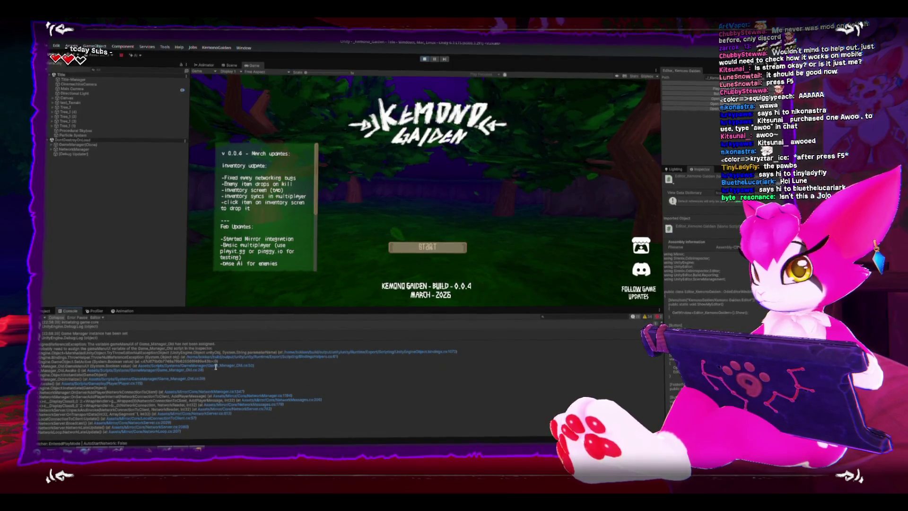
left_click(216, 366)
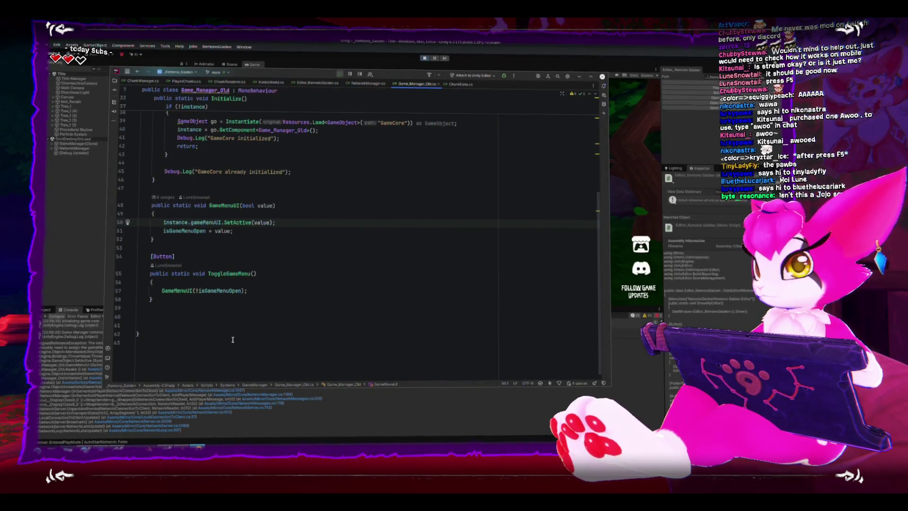
scroll(233, 340, "up", 3)
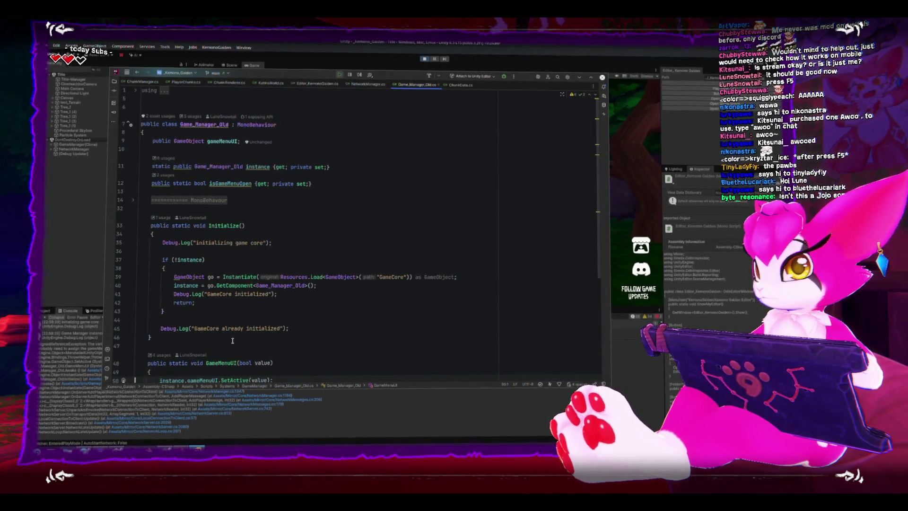
scroll(232, 341, "down", 3)
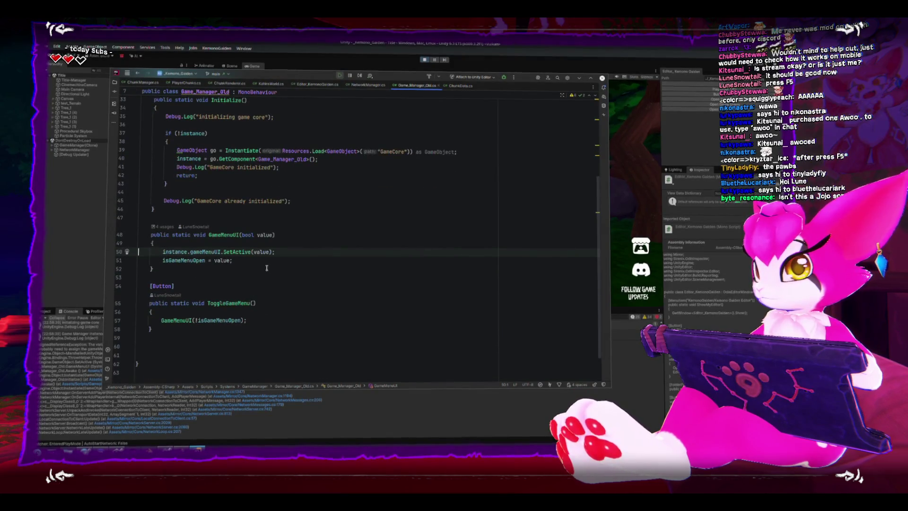
- Review Game_Manager_Old.cs around line 49 without changes and return to Unity
left_click(301, 235)
left_click(304, 242)
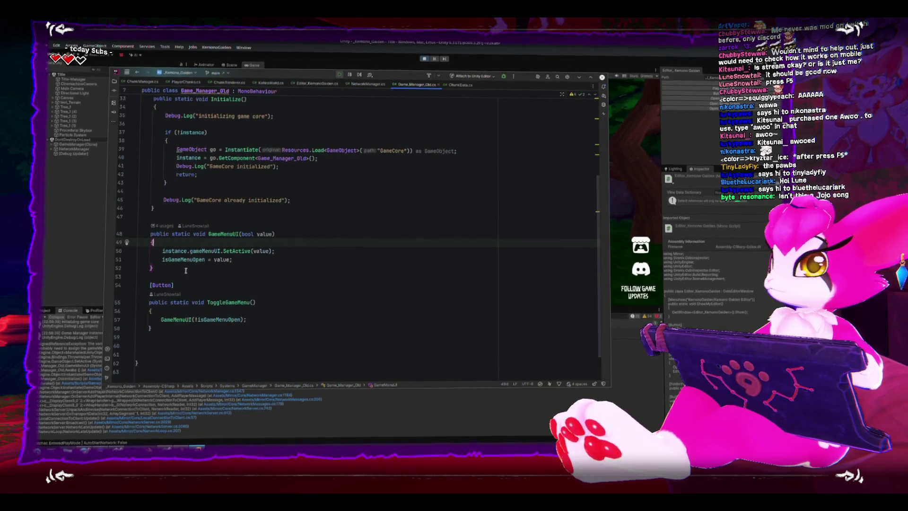
scroll(303, 242, "up", 2)
scroll(190, 274, "up", 1)
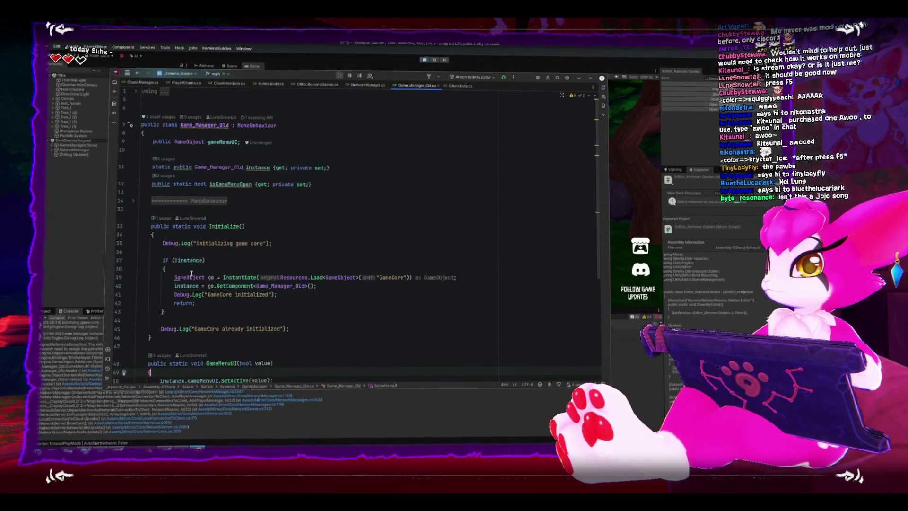
scroll(190, 274, "down", 2)
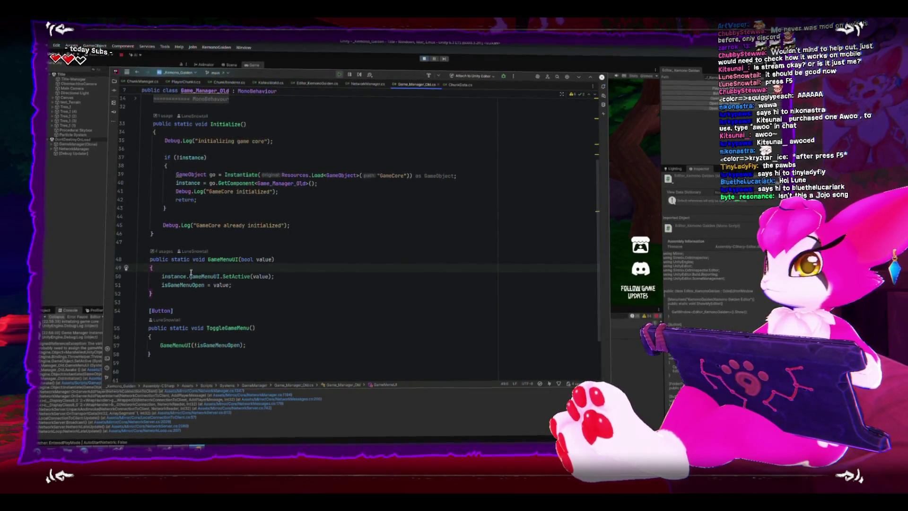
scroll(190, 274, "up", 1)
scroll(191, 274, "up", 1)
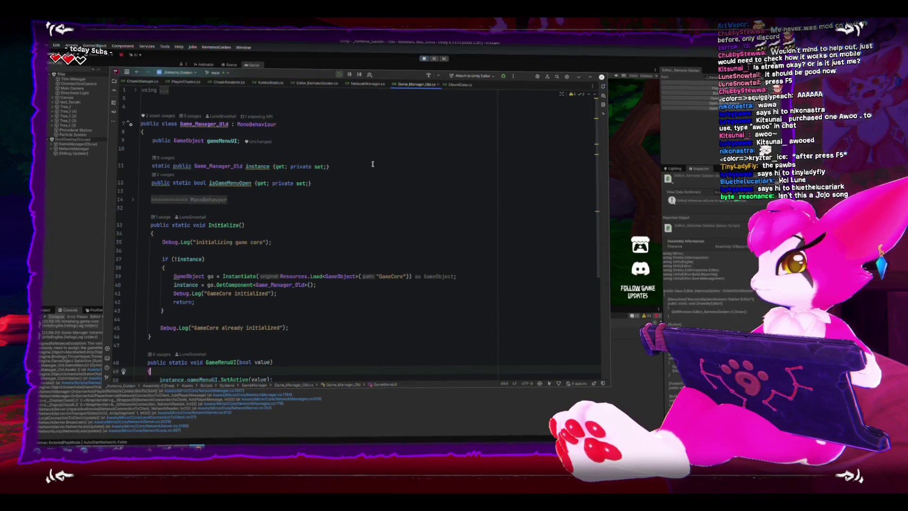
key("alt+Tab")
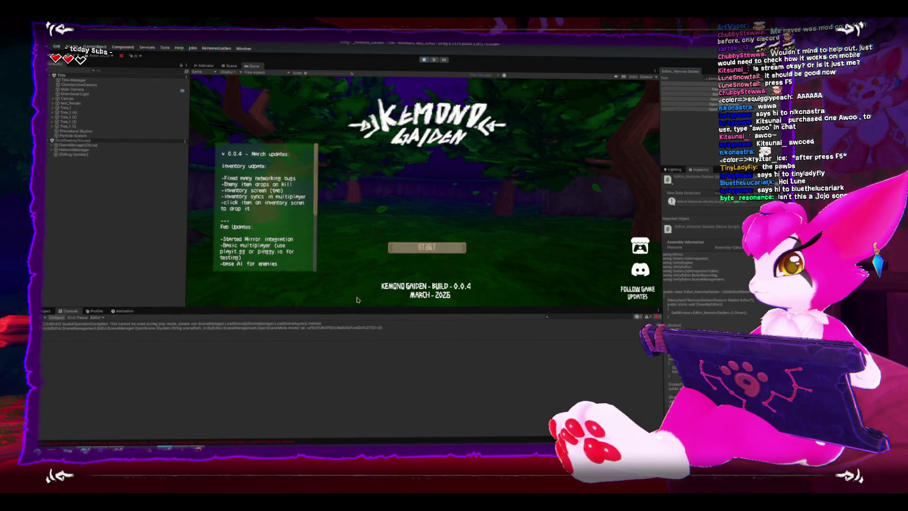
- Retest with the Game Menu open, filter the Console to errors and show the InvalidOperationException trace
key("ctrl+p")
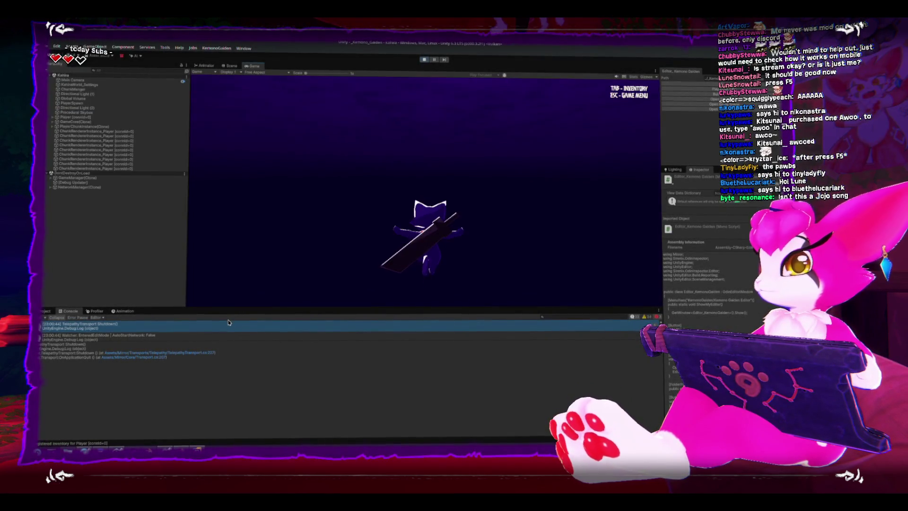
key("Escape")
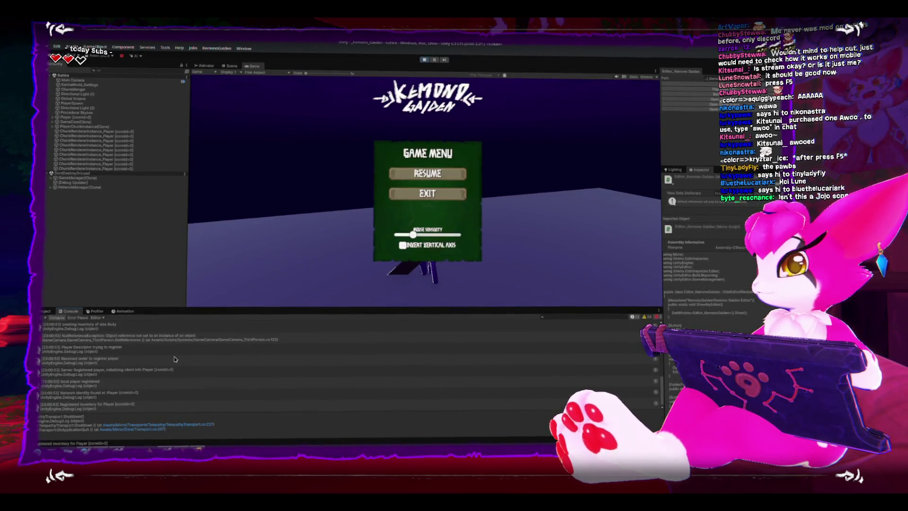
scroll(174, 359, "up", 5)
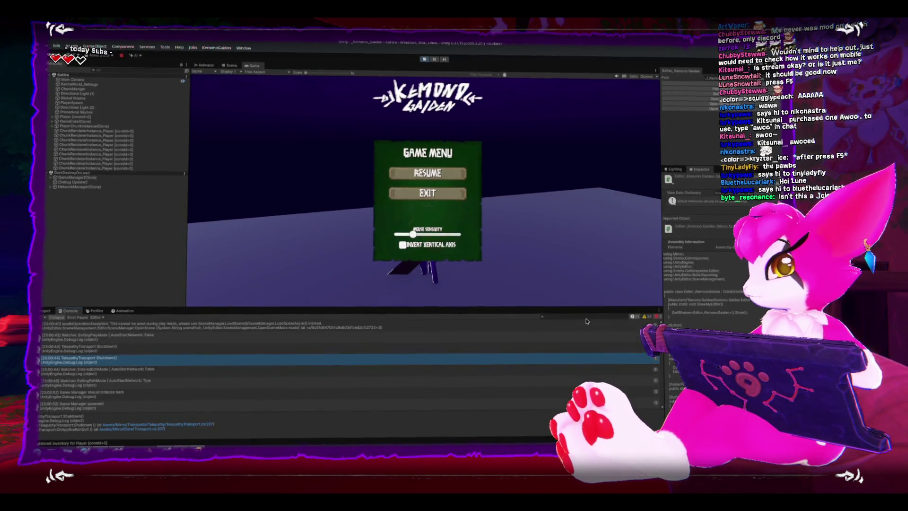
left_click(637, 316)
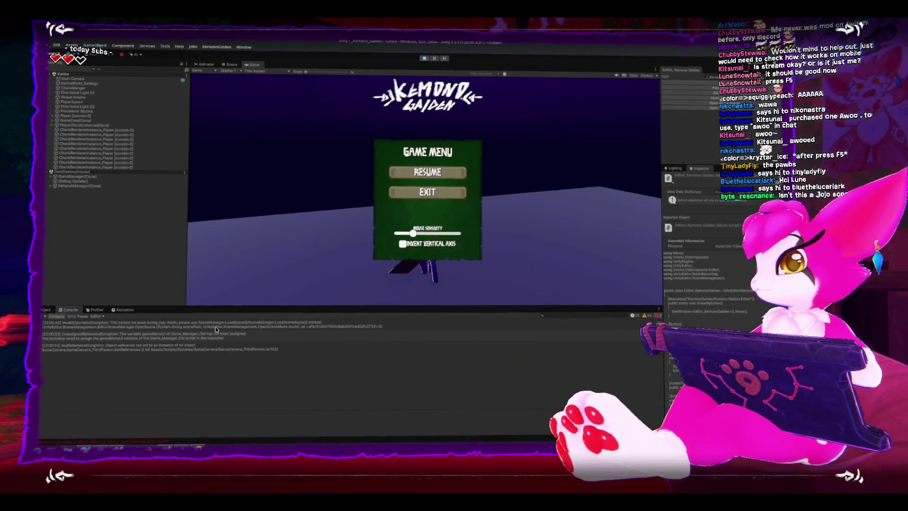
left_click(148, 329)
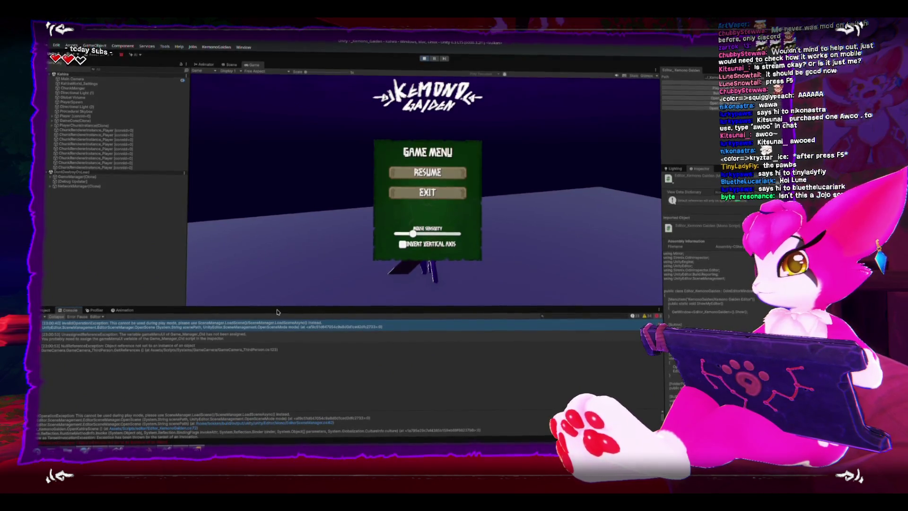
left_click_drag(273, 310, 273, 273)
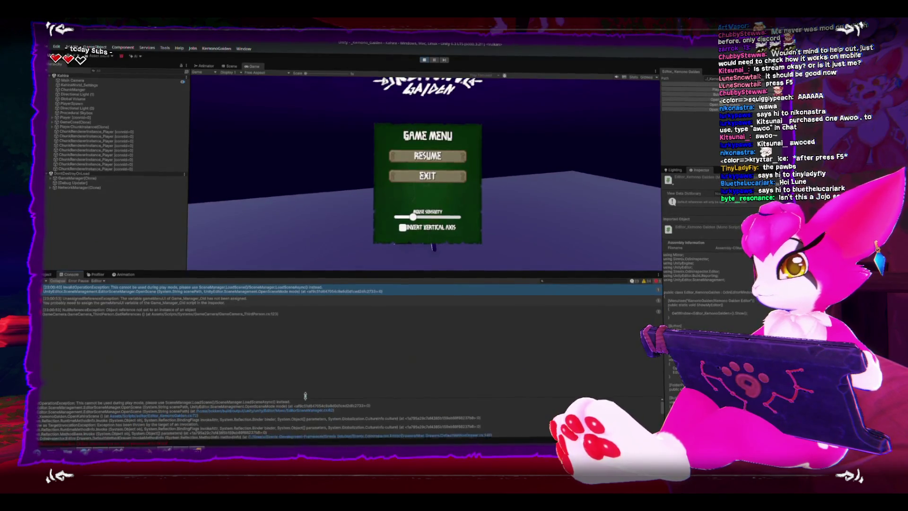
- Inspect the unassigned gameMenuUI error and the GameCore(Clone) hierarchy while toggling the menu
left_click_drag(306, 402, 304, 353)
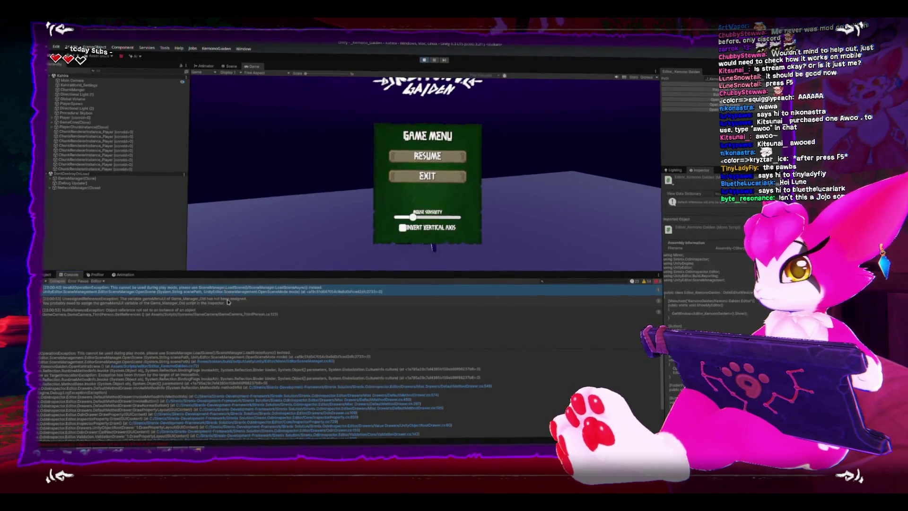
scroll(314, 382, "down", 1)
scroll(314, 382, "down", 2)
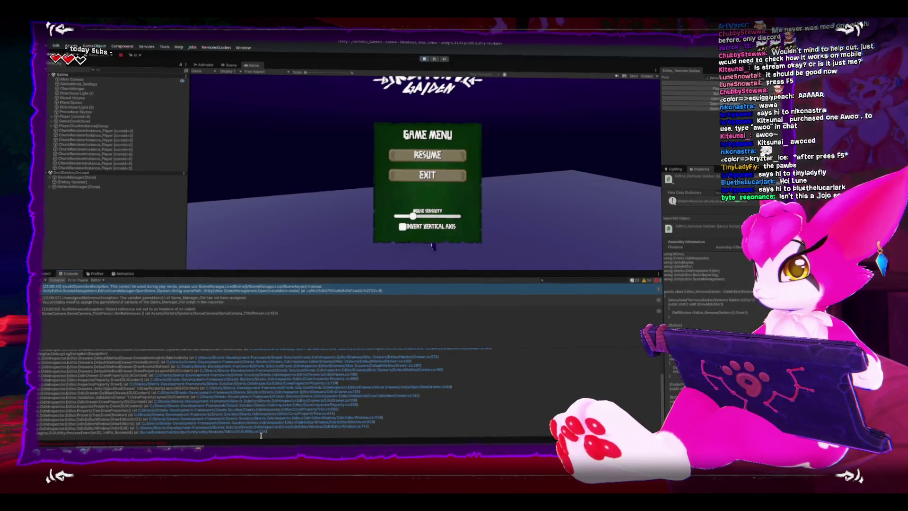
scroll(306, 426, "up", 1)
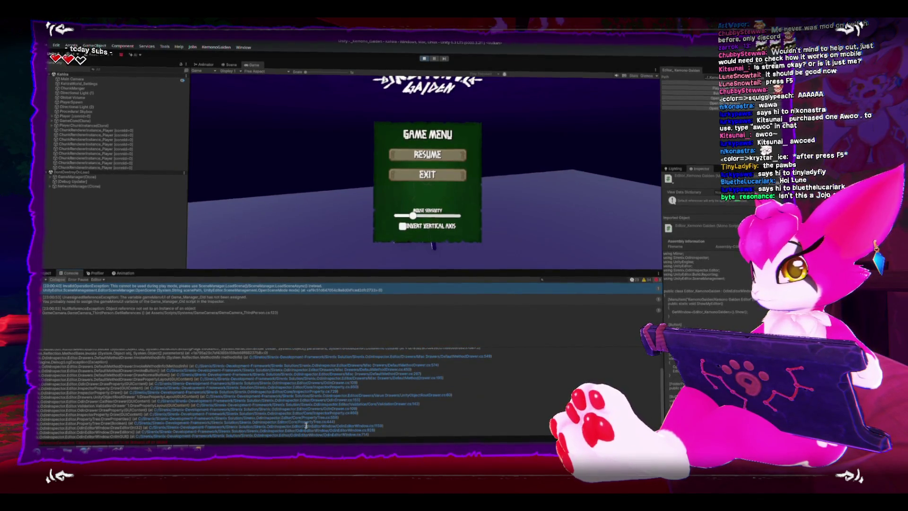
scroll(306, 425, "up", 1)
scroll(306, 426, "up", 1)
scroll(305, 426, "up", 1)
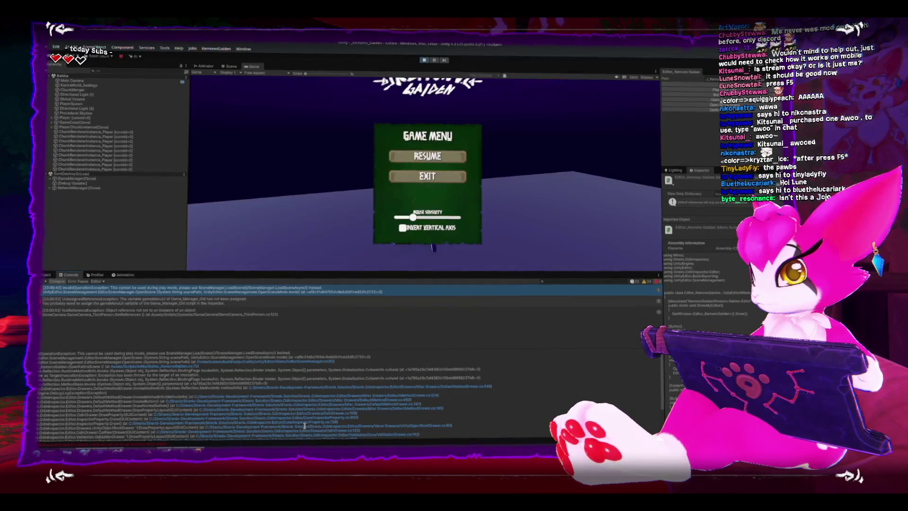
scroll(303, 423, "down", 3)
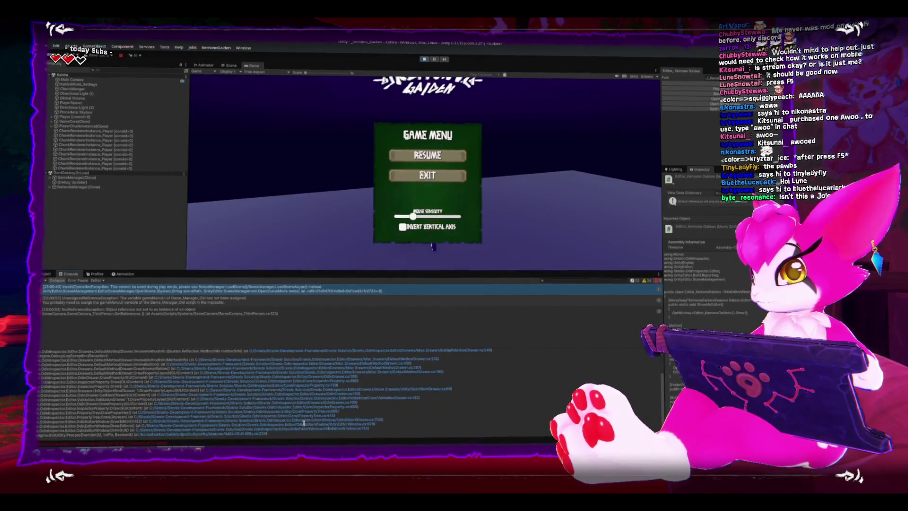
scroll(303, 421, "down", 1)
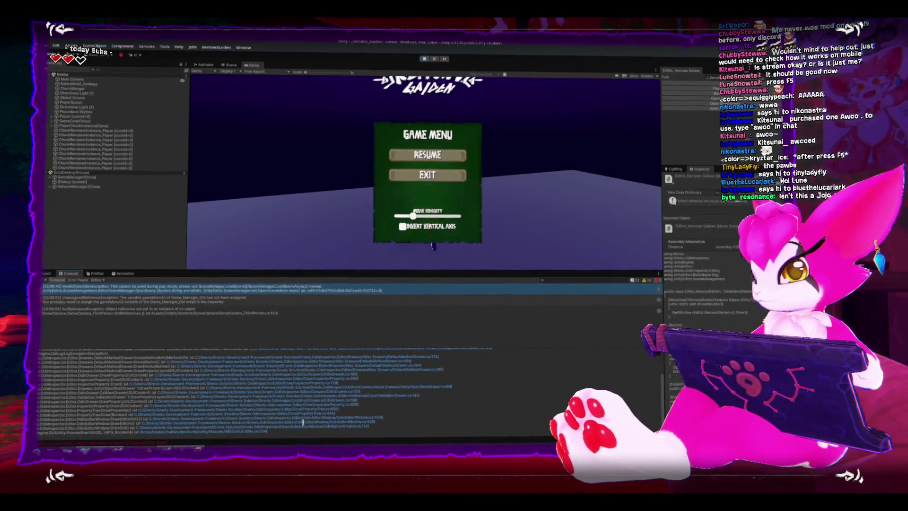
left_click(179, 302)
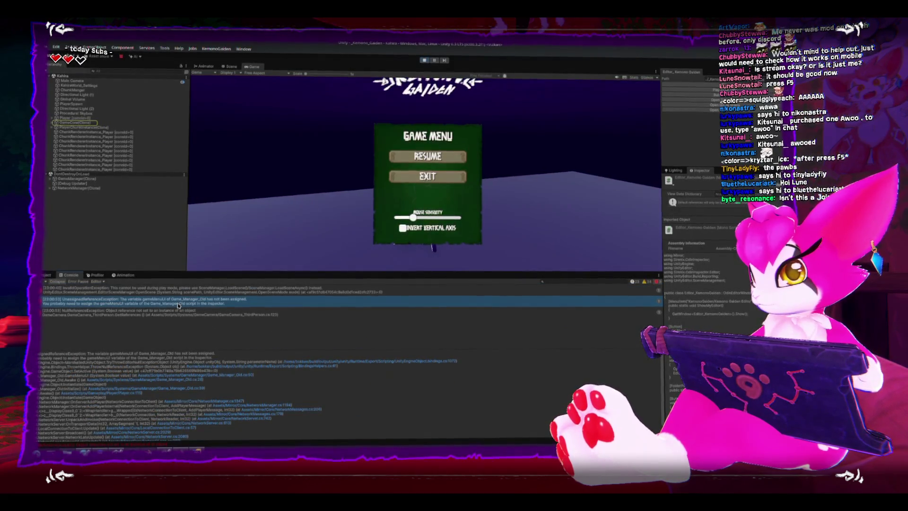
left_click(80, 123)
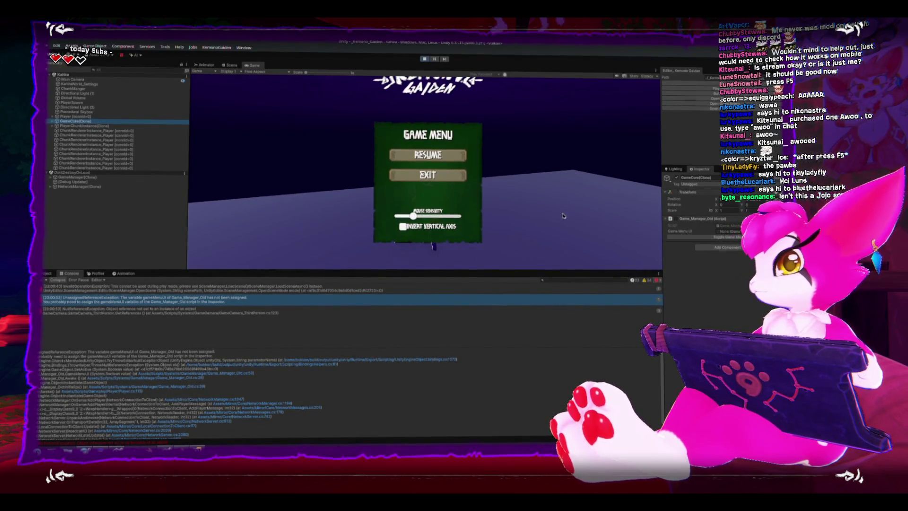
left_click(55, 123)
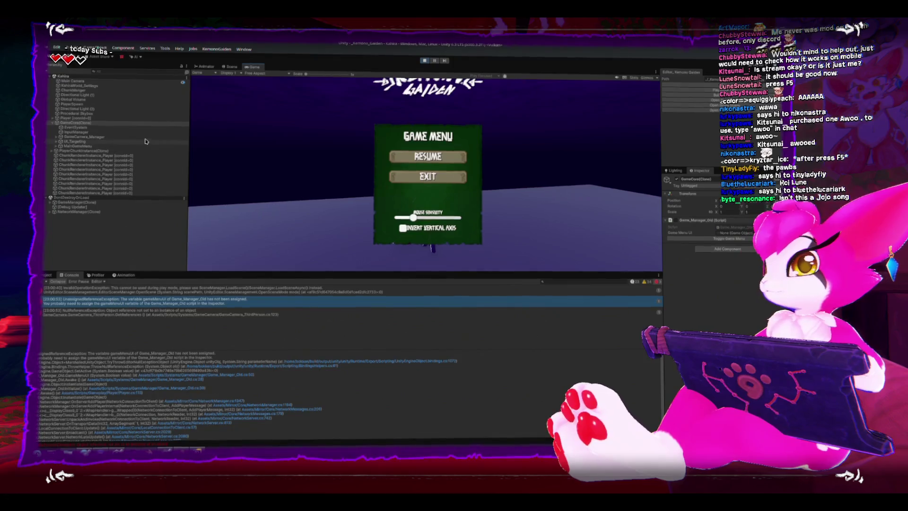
key("Escape")
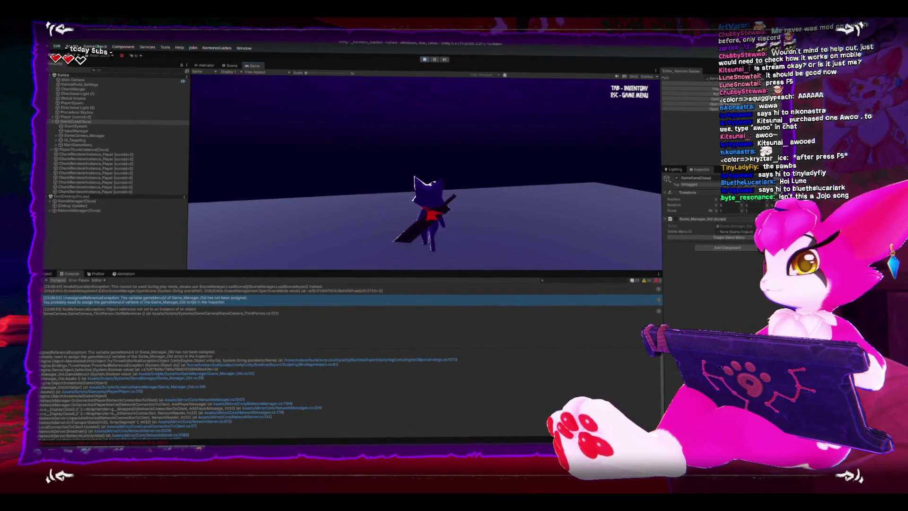
key("Escape")
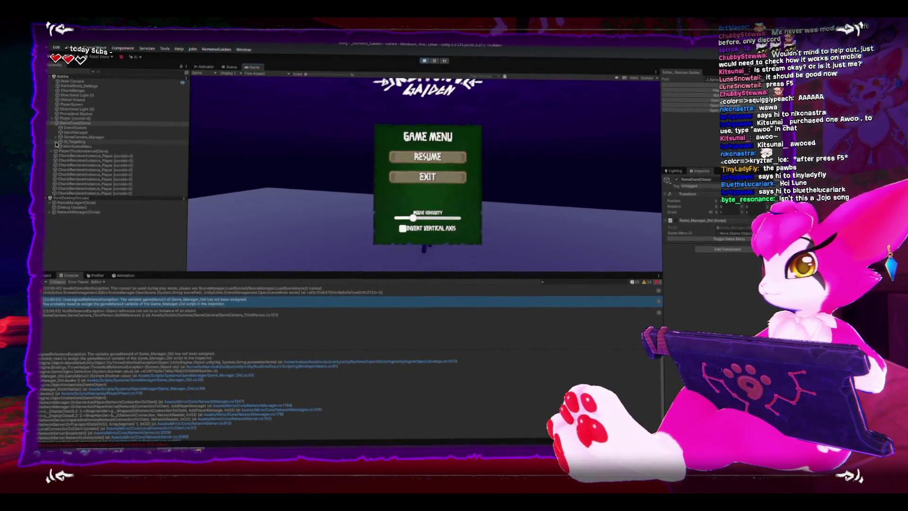
left_click(56, 147)
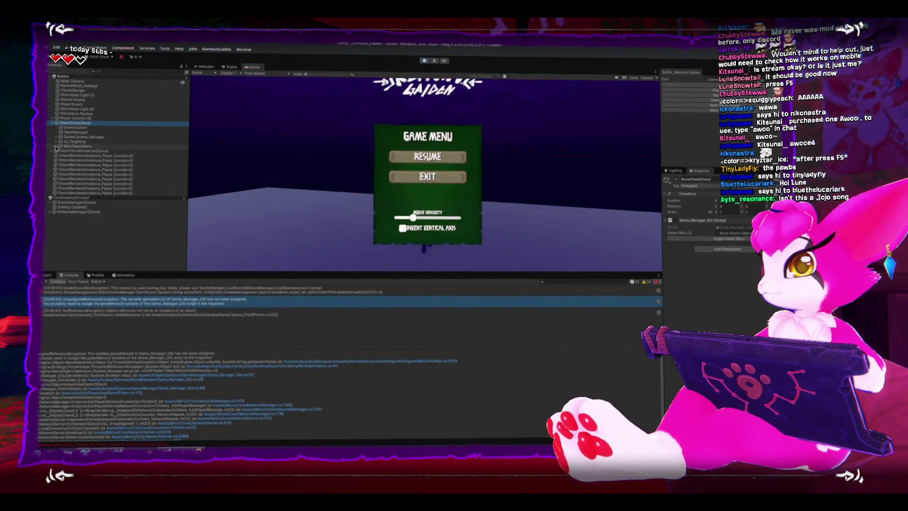
- Stop play mode, check the error's source briefly and review the other logged error
left_click(424, 60)
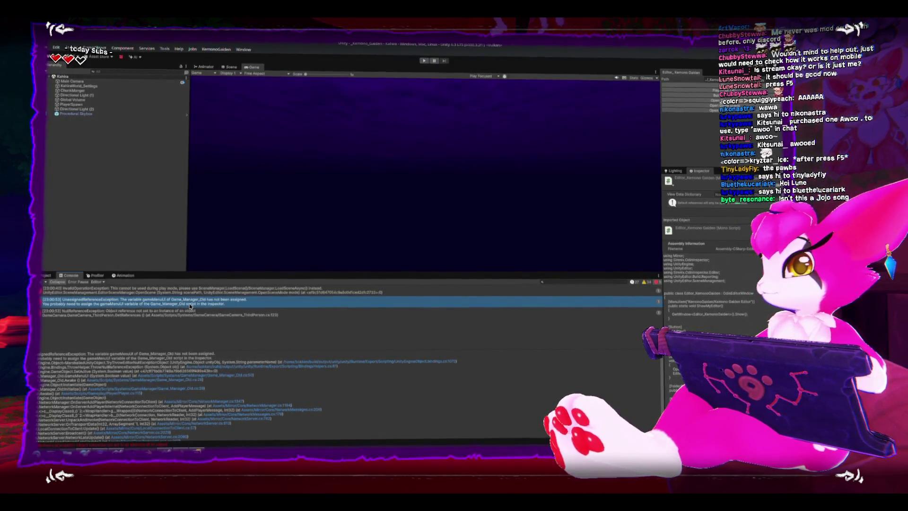
double_click(190, 304)
key("alt+Tab")
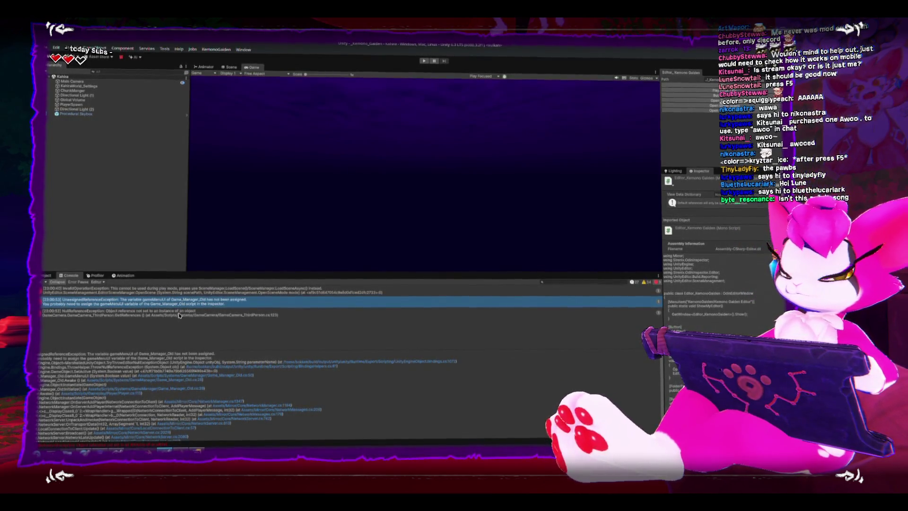
scroll(287, 380, "down", 1)
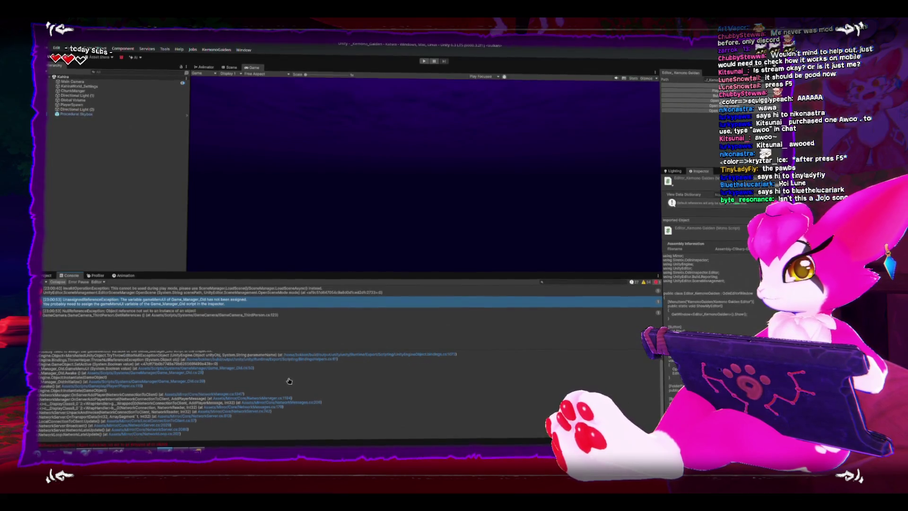
scroll(289, 381, "up", 1)
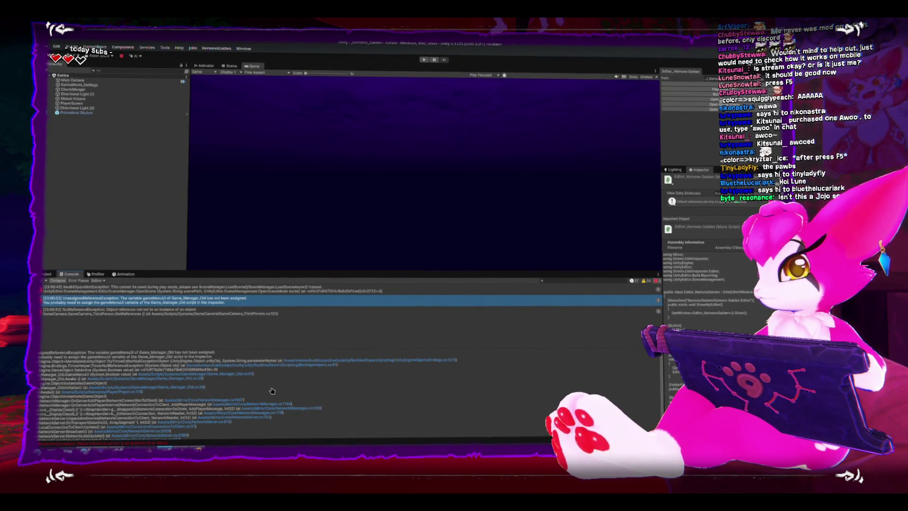
left_click(142, 316)
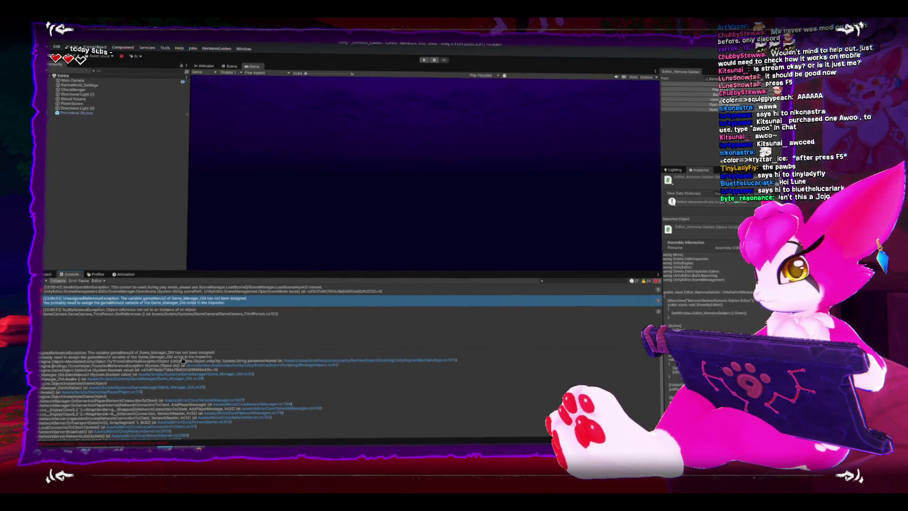
- Check the NetworkManager and GameManager prefabs in Resources, then bring up Game_Manager_Old.cs
left_click(47, 275)
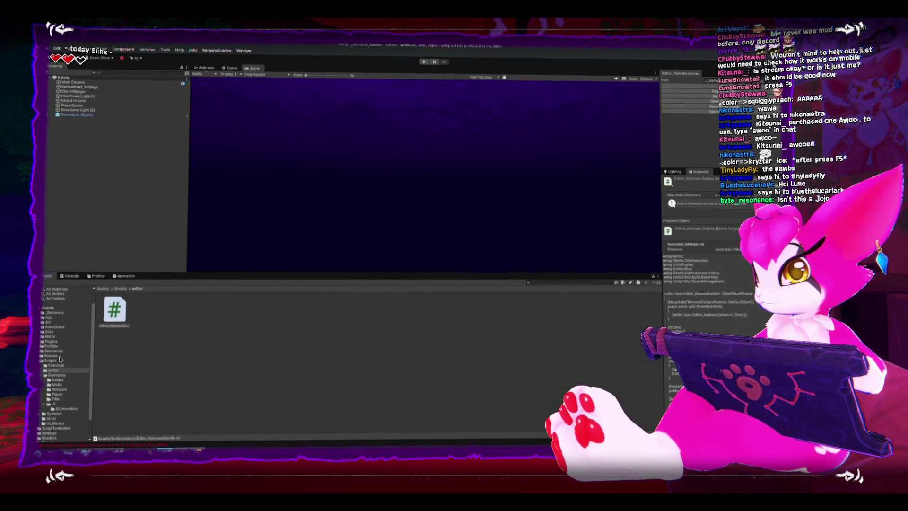
left_click(53, 349)
left_click(213, 309)
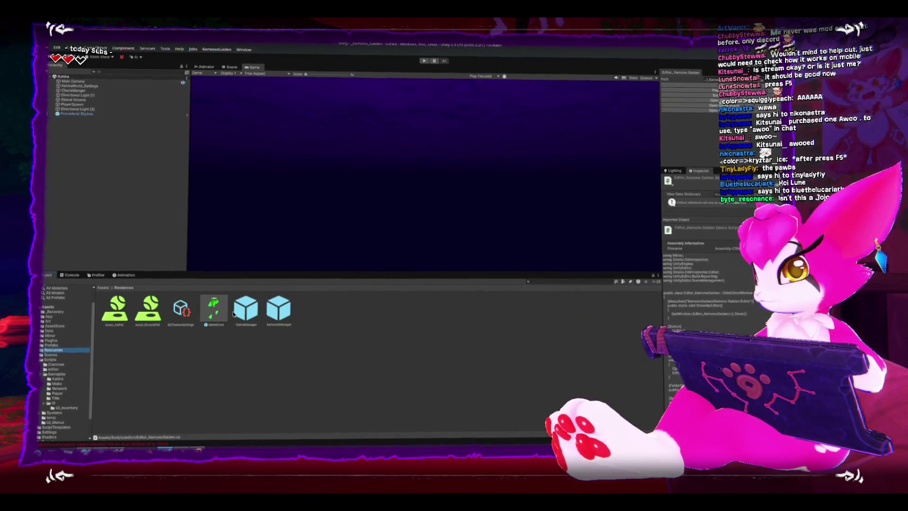
left_click(272, 317)
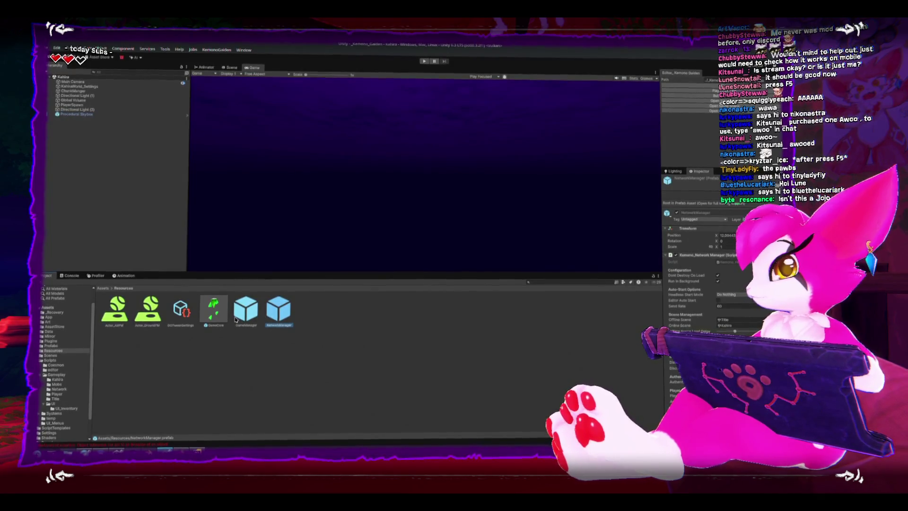
left_click(213, 312)
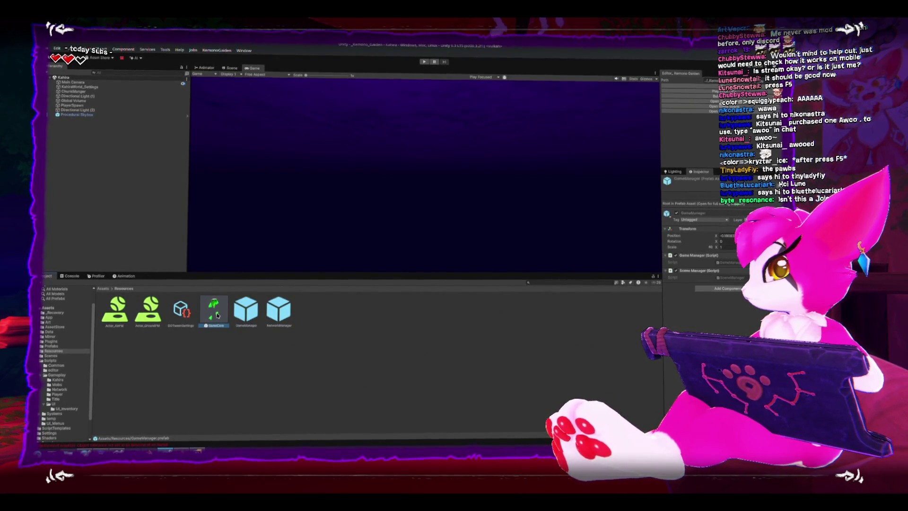
key("alt+Tab")
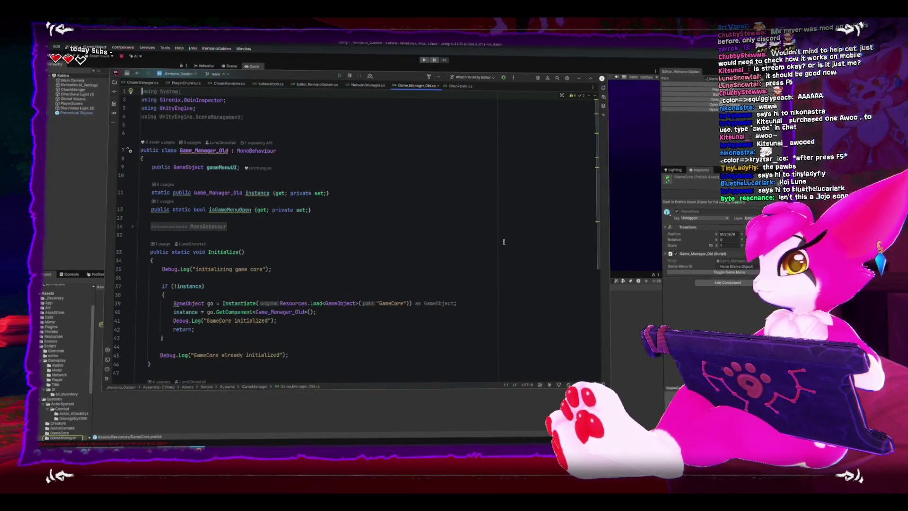
scroll(329, 233, "down", 2)
scroll(330, 234, "down", 1)
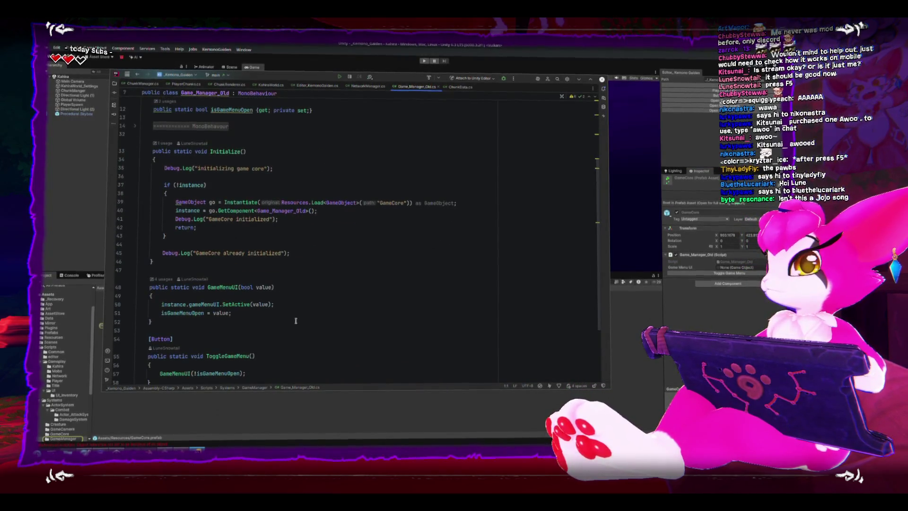
- Comment out instance.gameMenuUI.SetActive(value) in GameMenuUI and let Unity recompile
left_click(303, 304)
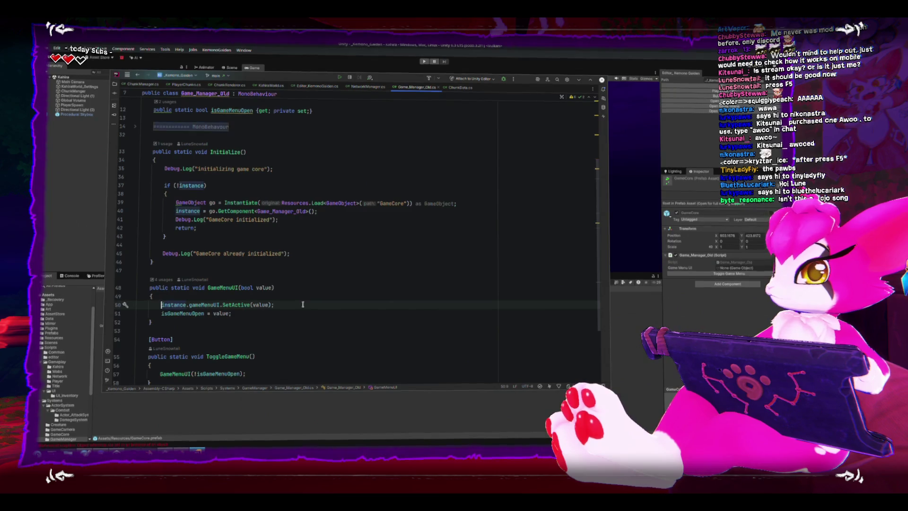
type("//")
key("End")
key("Return")
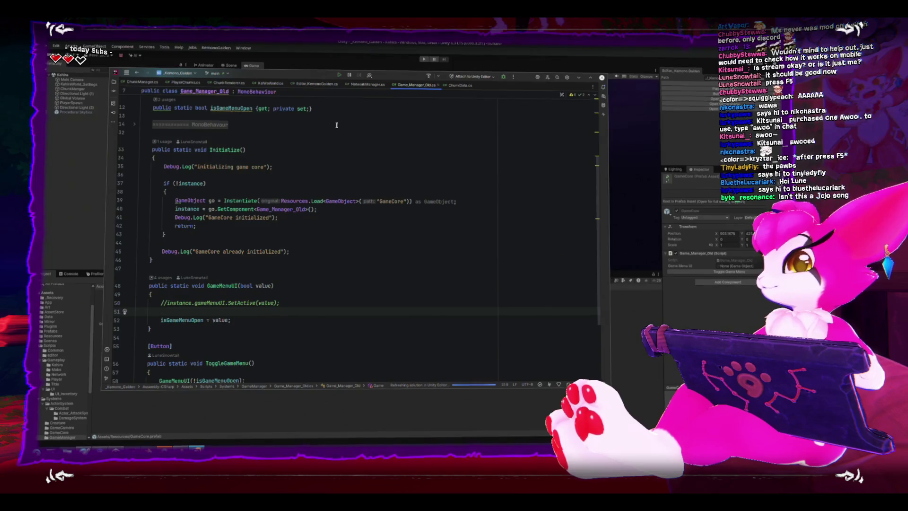
key("alt+Tab")
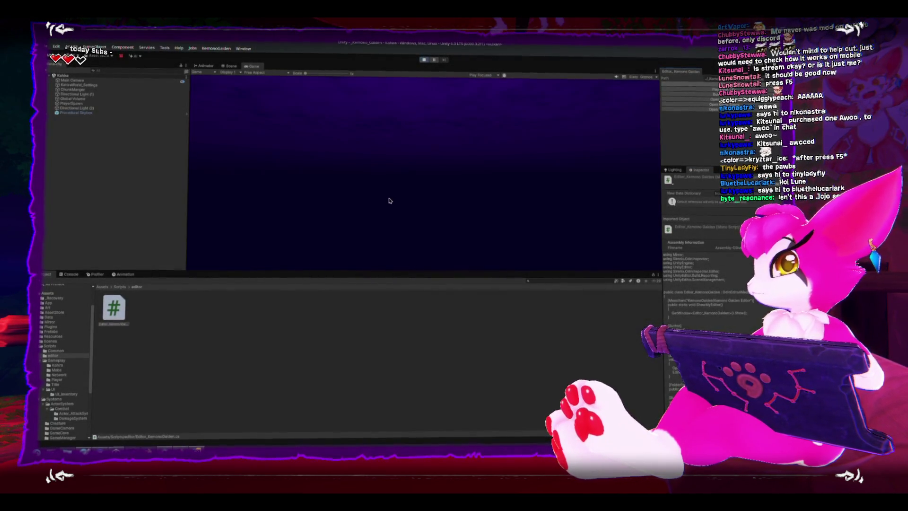
- Retest the Game Menu in play mode, stop, and Build and Run two standalone instances with F5
left_click(71, 276)
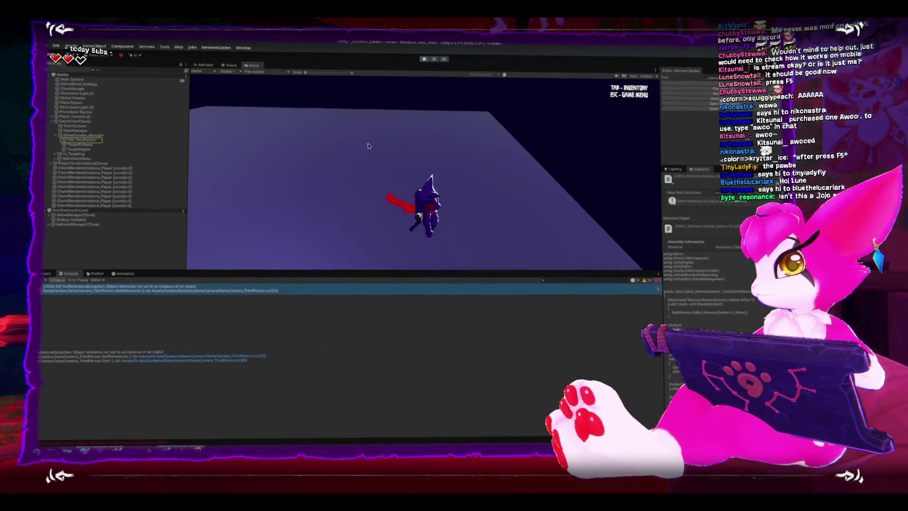
key("Escape")
key("Escape")
key("Escape")
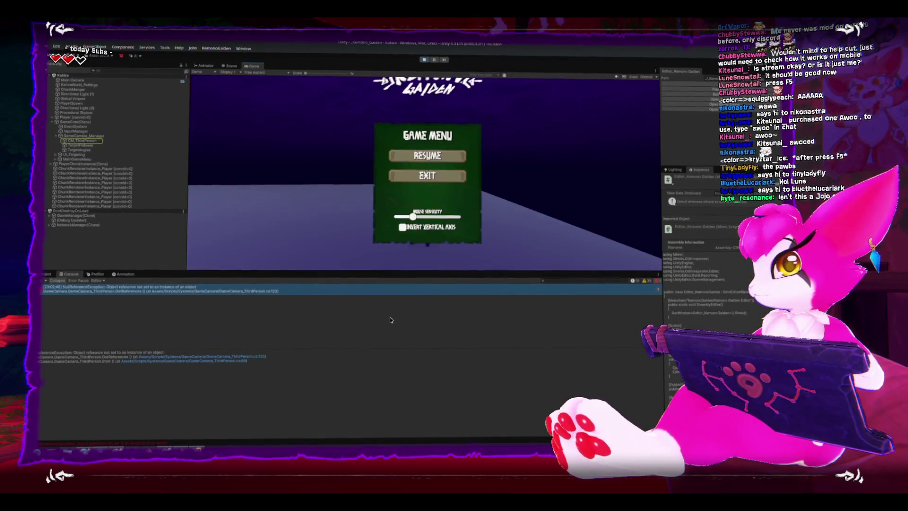
left_click_drag(433, 281, 433, 355)
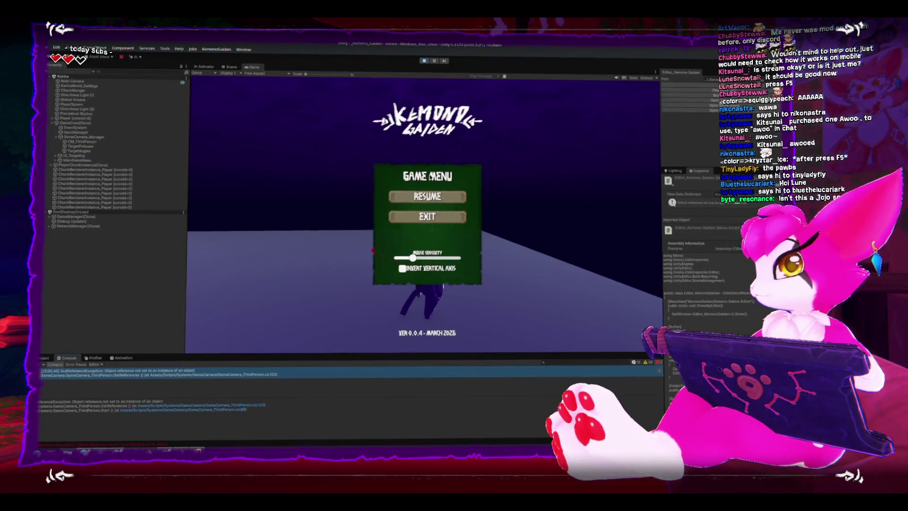
left_click(424, 61)
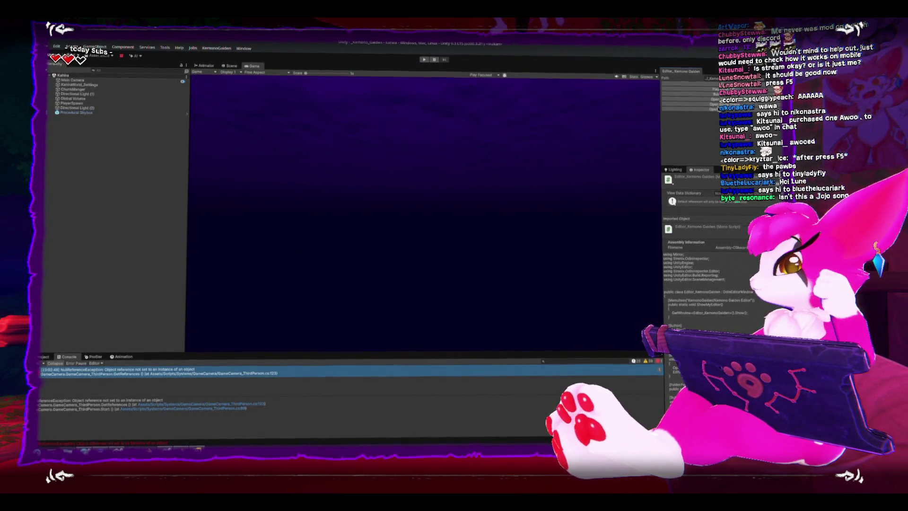
key("F5")
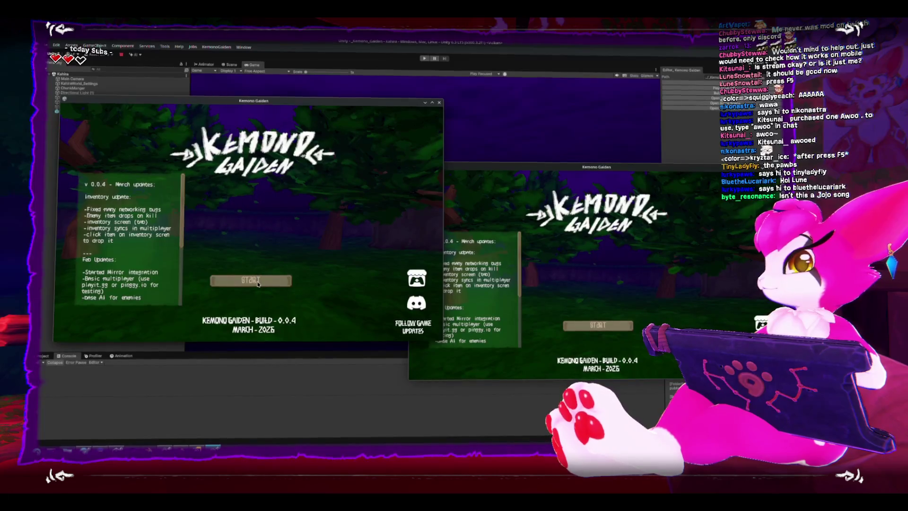
- Host in the left window, connect the right window as client, and toggle both Esc game menus
left_click(257, 280)
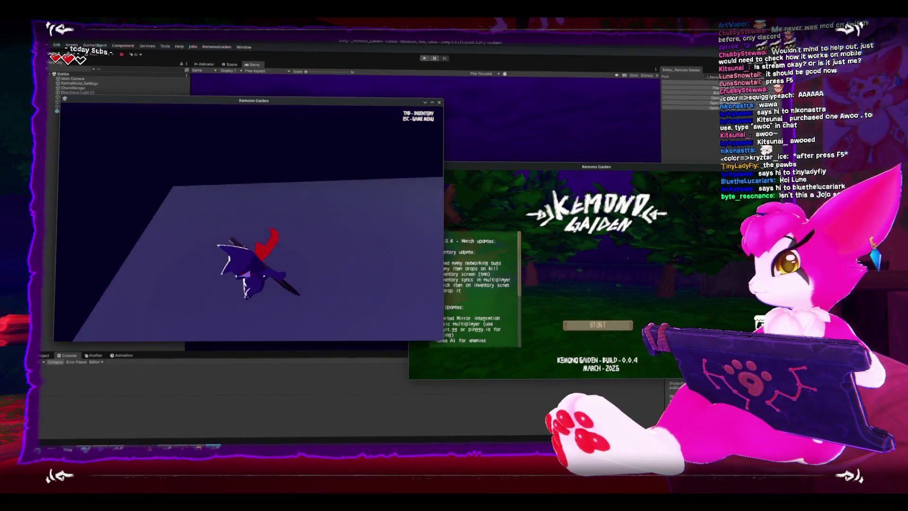
key("Escape")
left_click(589, 321)
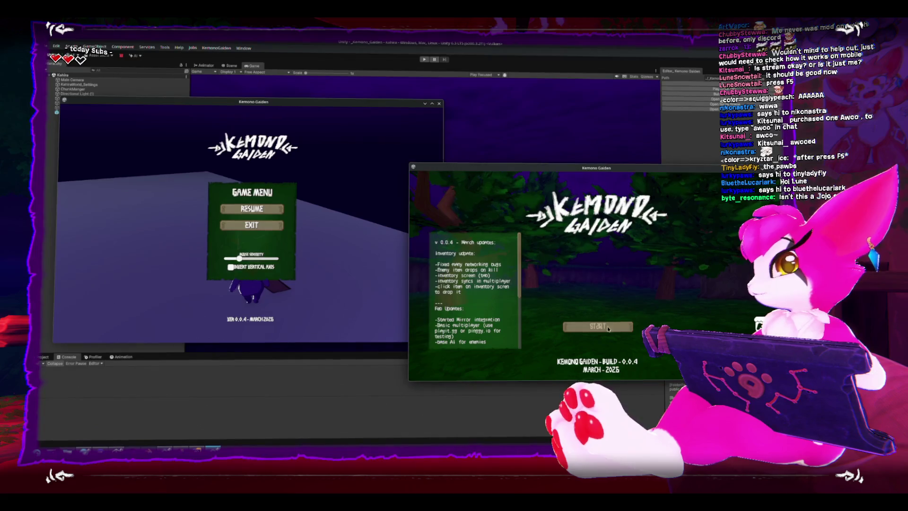
left_click(614, 323)
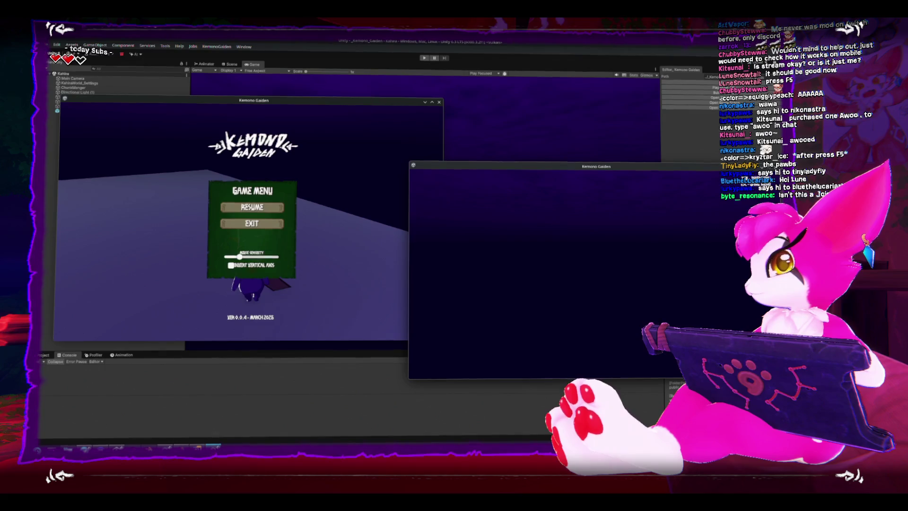
key("Escape")
key("Escape")
key("Escape")
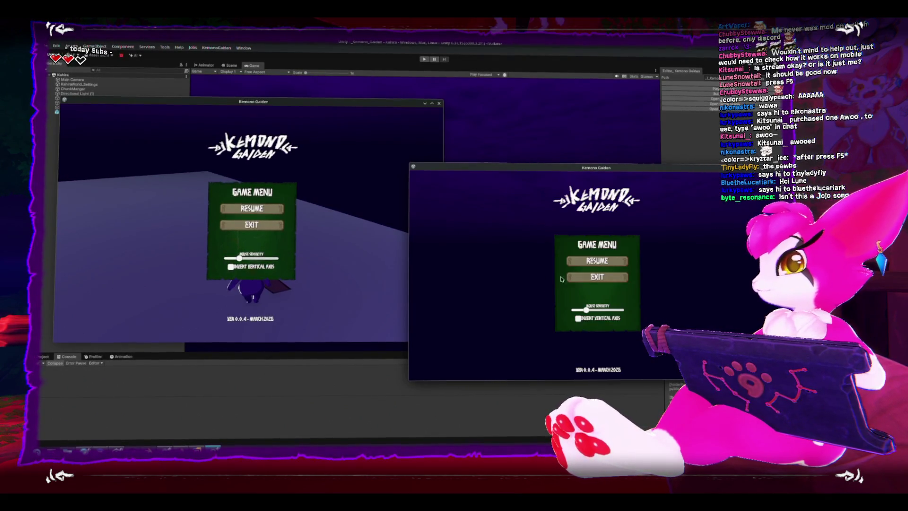
- Recheck the Esc menu in each window, then close both Kemono Gaiden game windows
left_click(344, 231)
key("Escape")
key("Escape")
key("Escape")
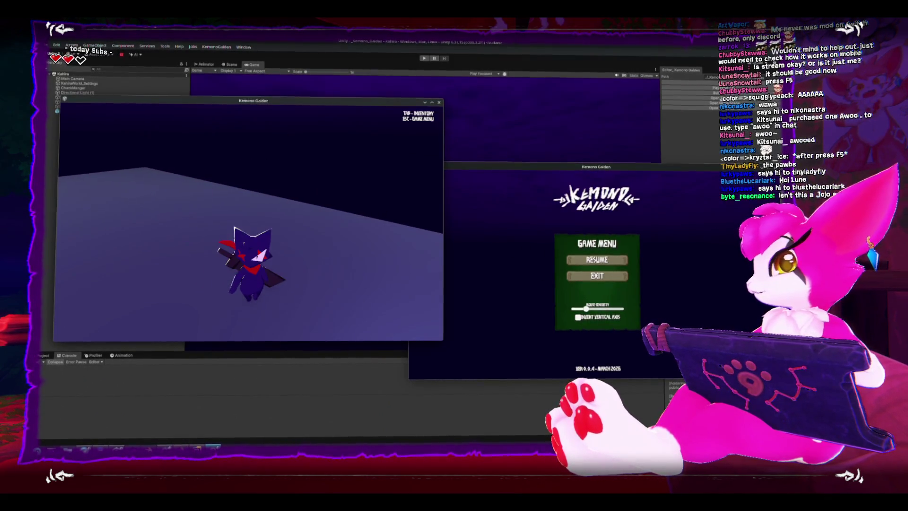
left_click(597, 260)
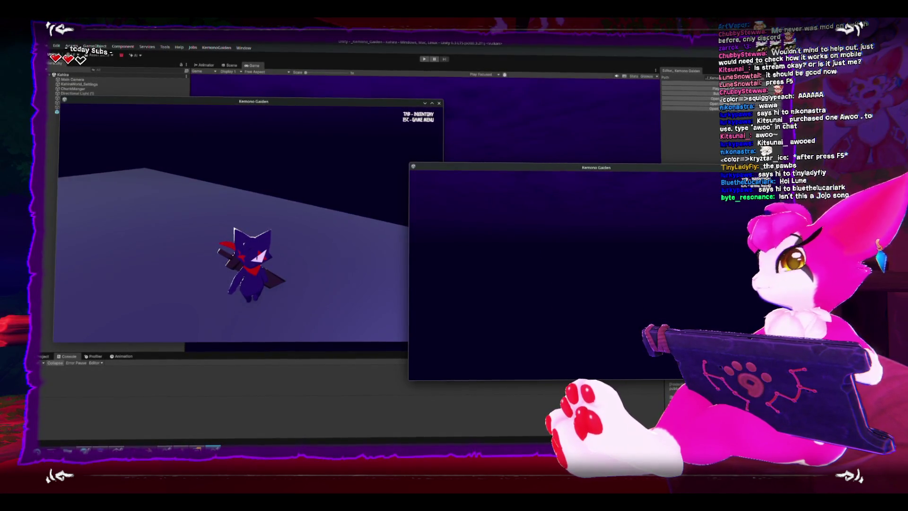
key("Escape")
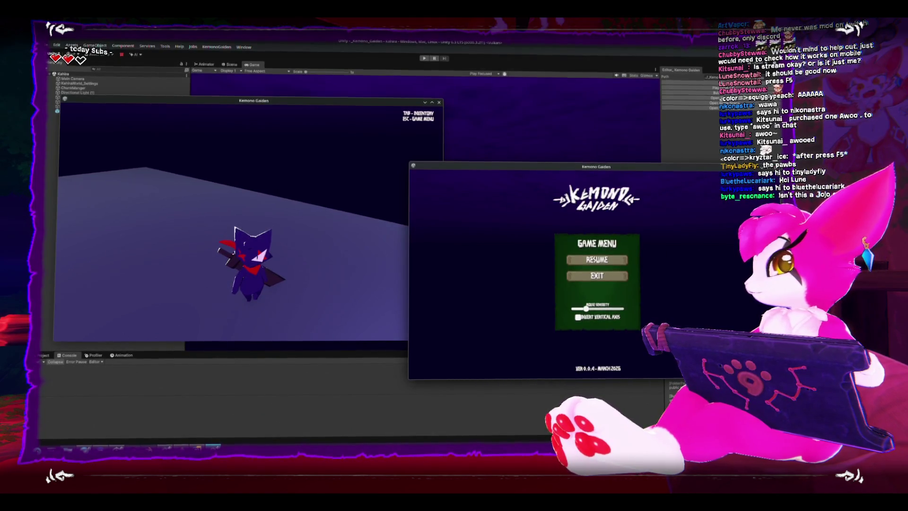
key("alt+F4")
key("Escape")
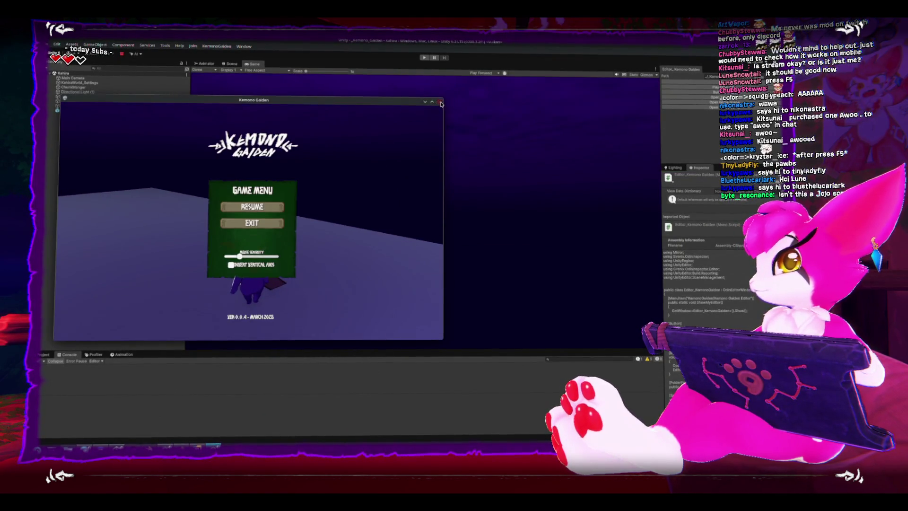
left_click(440, 104)
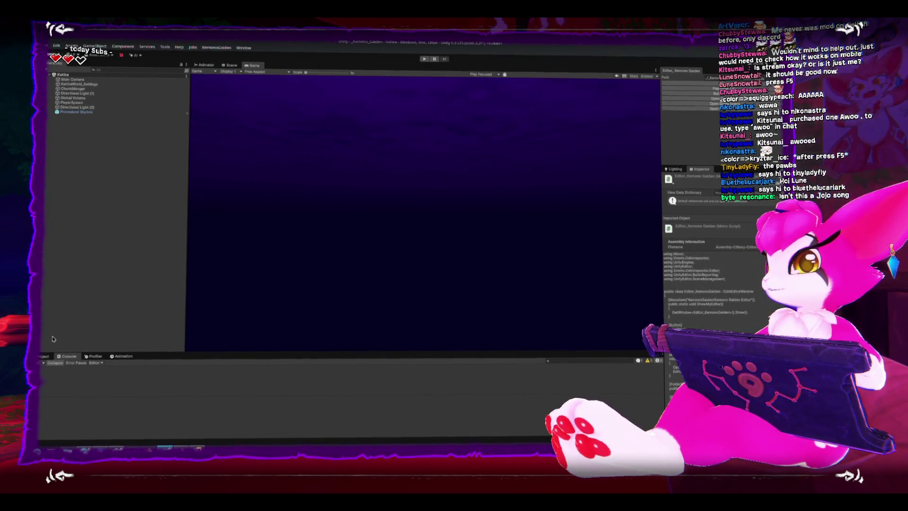
- Switch from Unity to Game_Manager_Old.cs in Rider and start uncommenting the SetActive call on line 50
left_click(180, 162)
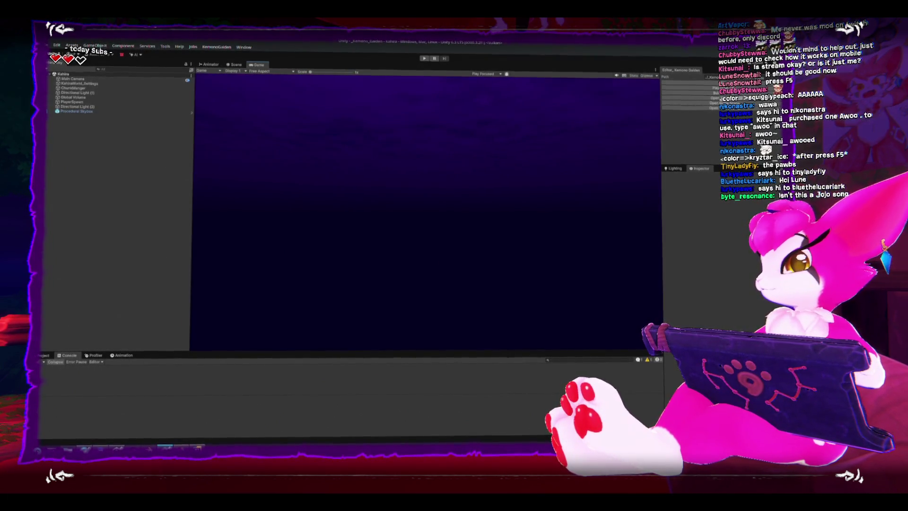
key("alt+Tab")
key("Delete")
key("Delete")
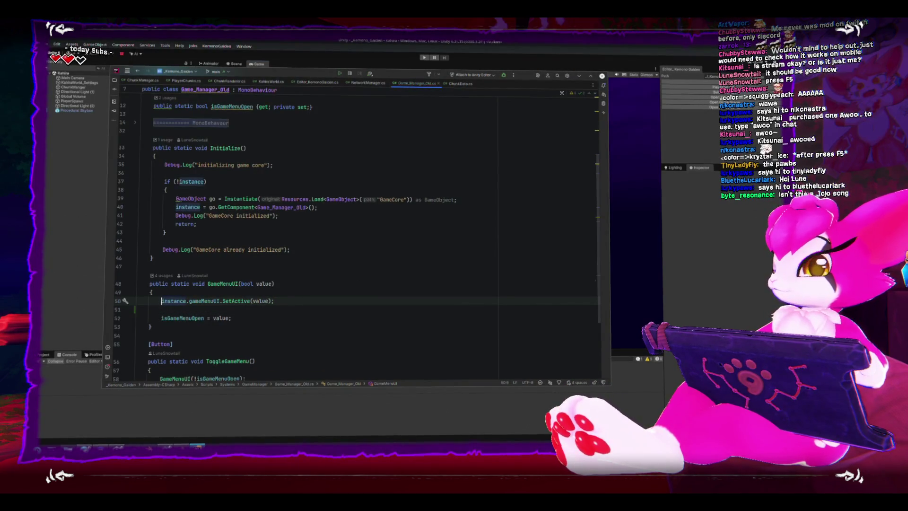
- Wrap the SetActive call in GameMenuUI with an if (instance.gameMenuUI) guard
key("End")
key("Delete")
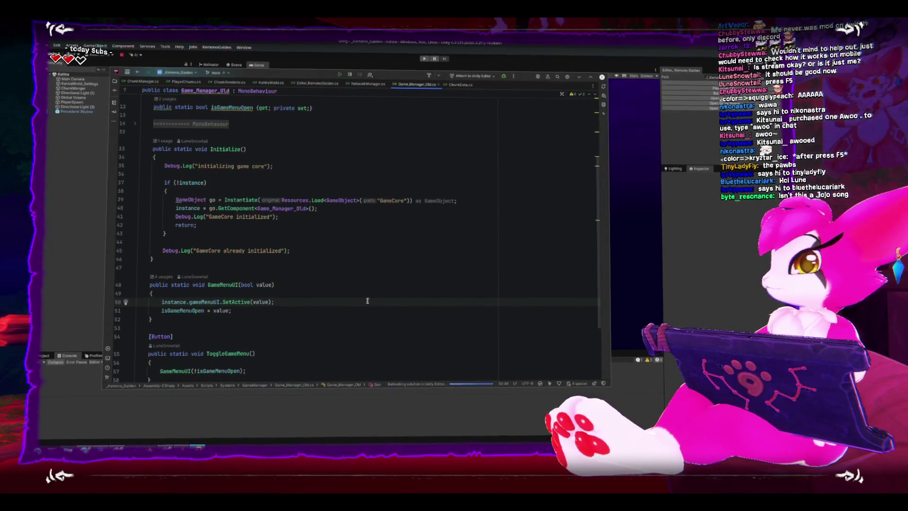
key("Home")
key("Return")
key("Up")
type("{f(")
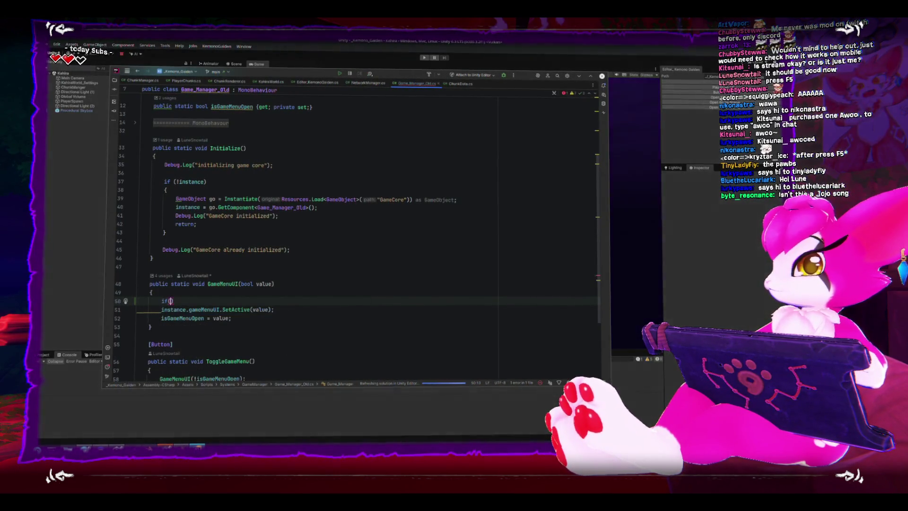
type("instance.ga")
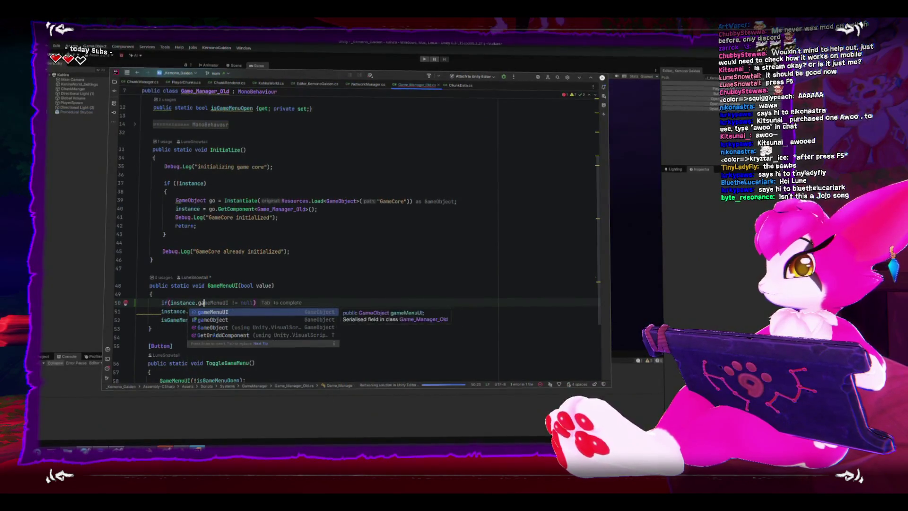
type("meMenuUI")
key("Down")
key("End")
key("Return")
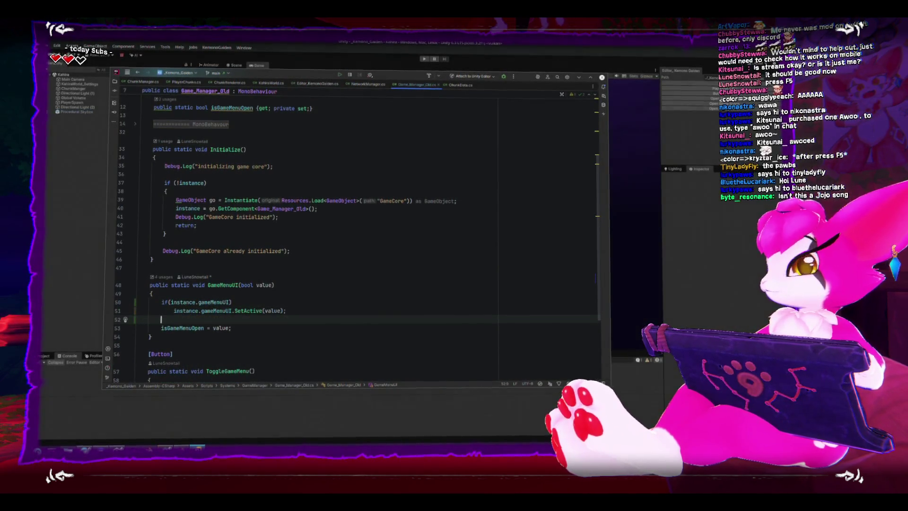
- Return to Unity to recompile the scripts and launch two new multiplayer test windows
left_click(70, 283)
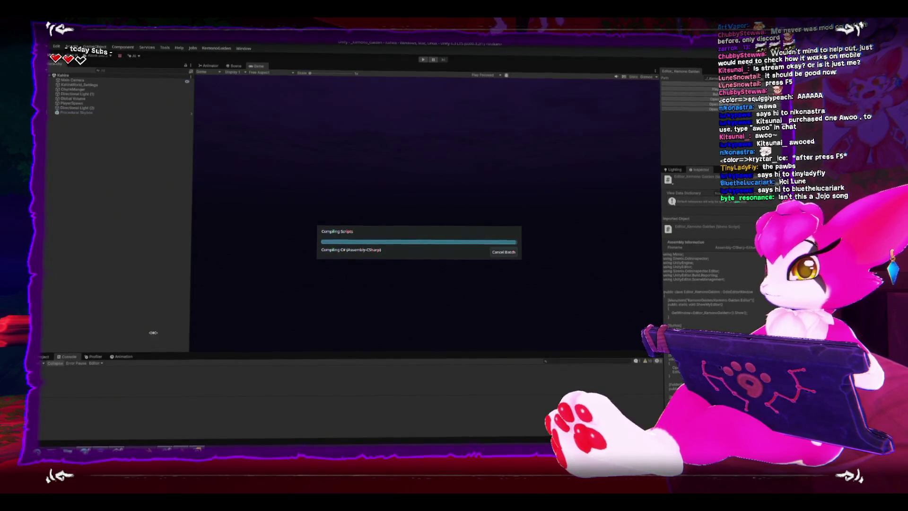
key("alt+Tab")
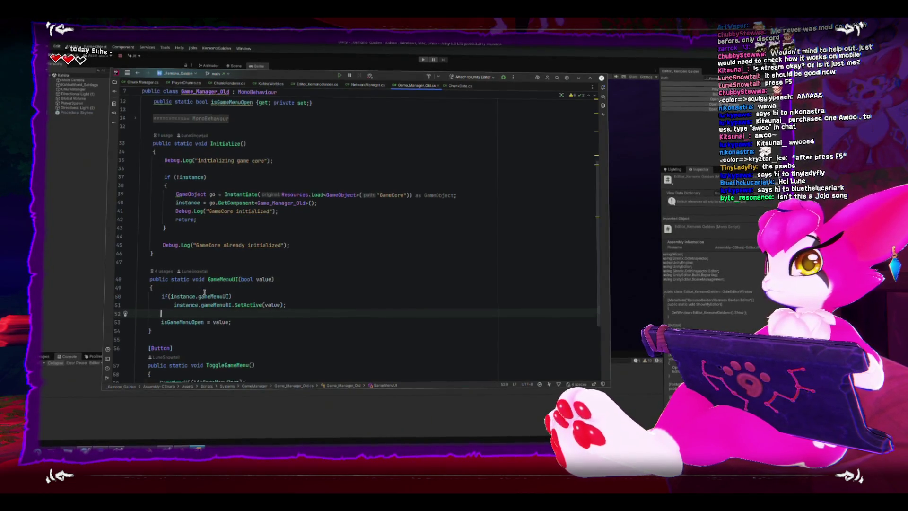
scroll(197, 294, "down", 1)
scroll(199, 293, "up", 3)
scroll(204, 291, "up", 2)
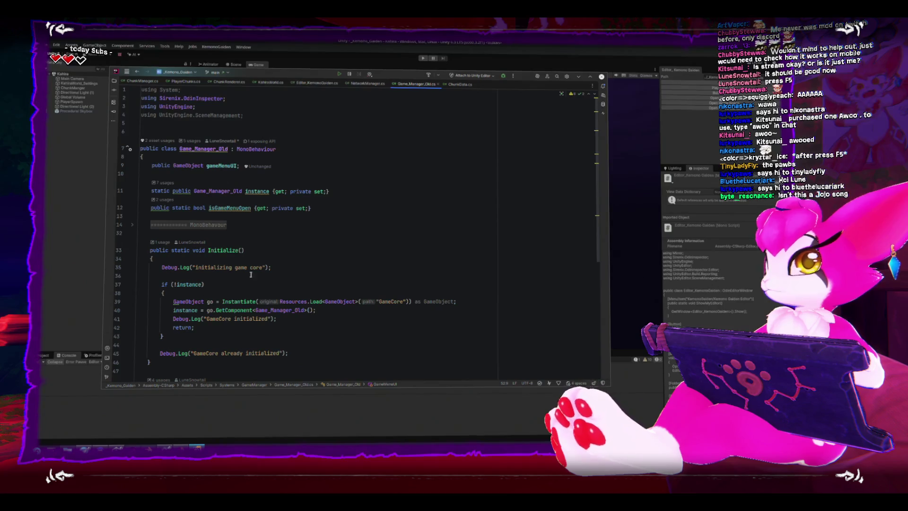
left_click(603, 77)
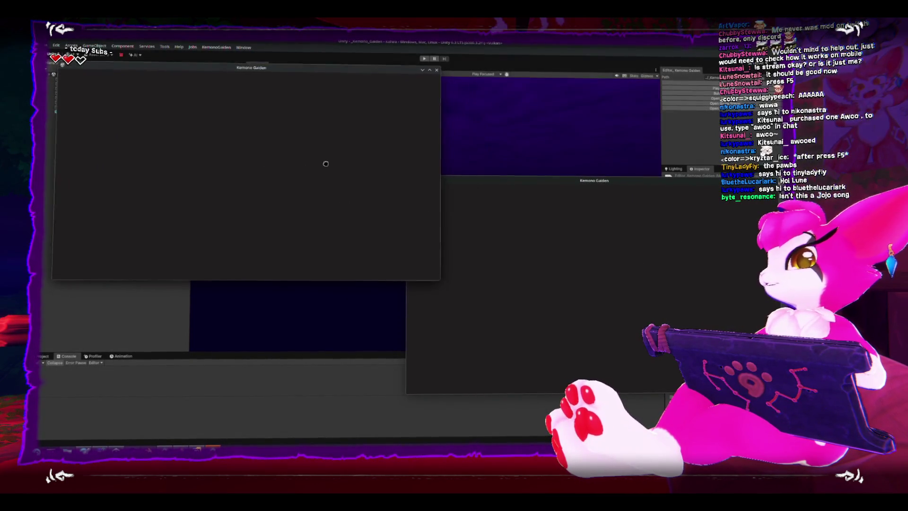
- Start a host session in the left window and toggle its Esc game menu on and off
left_click(250, 216)
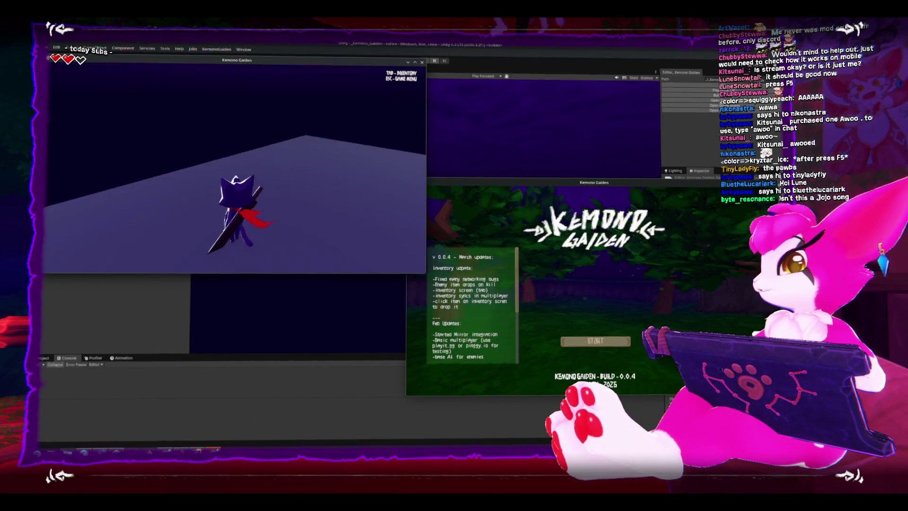
key("Escape")
left_click(293, 196)
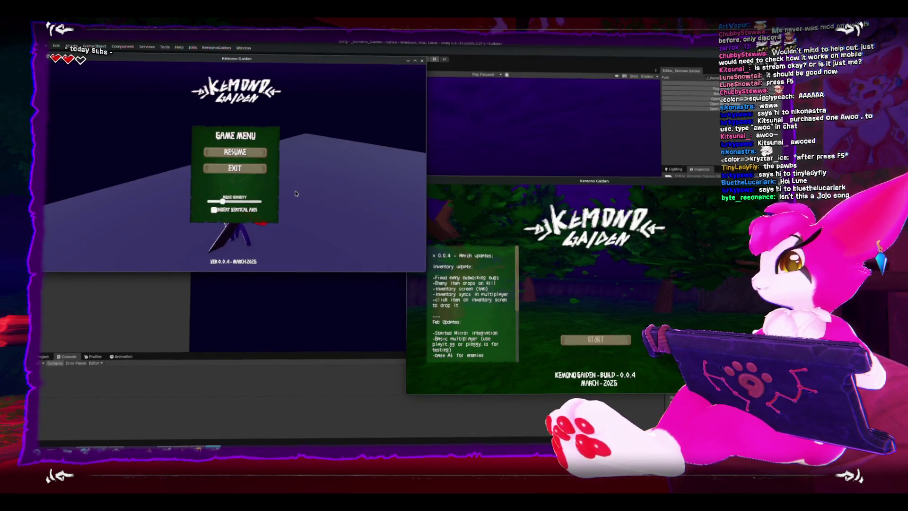
key("Escape")
key("Escape")
key("Escape")
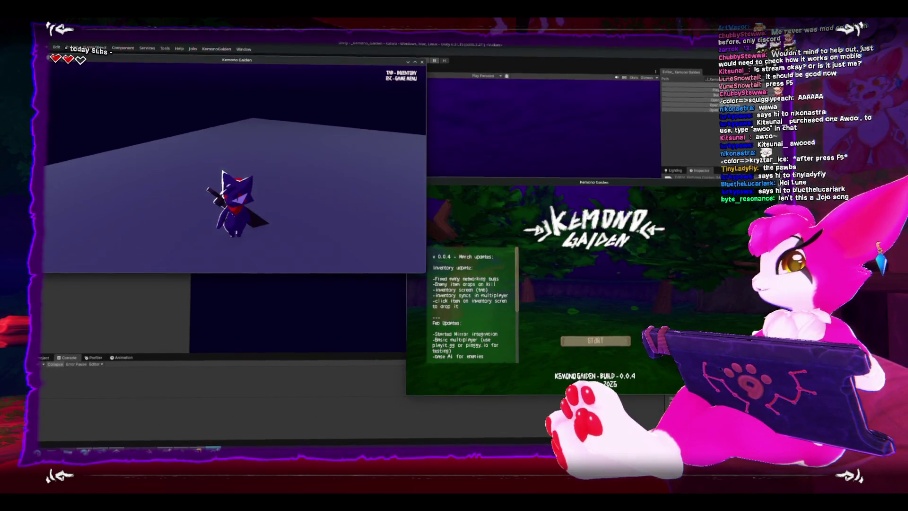
- Join the right window as client, check both Esc menus, then close both game windows
left_click(597, 341)
left_click(598, 343)
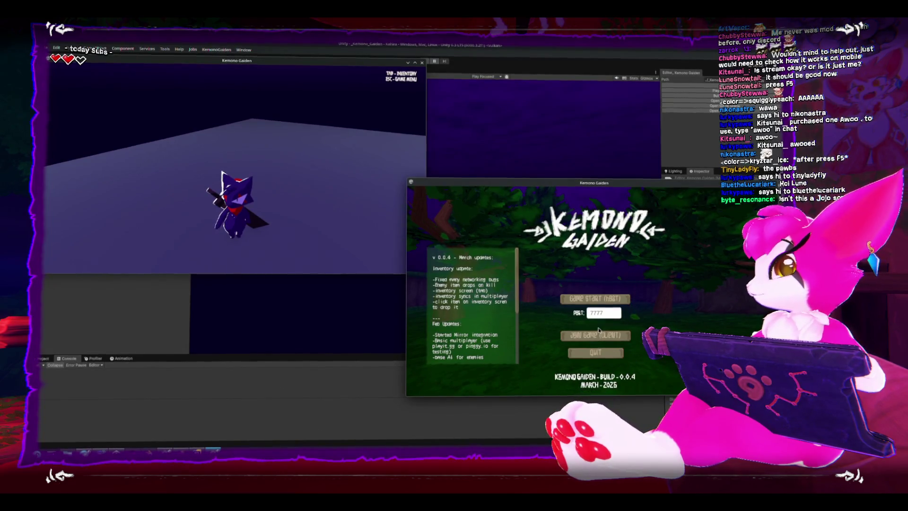
left_click(600, 337)
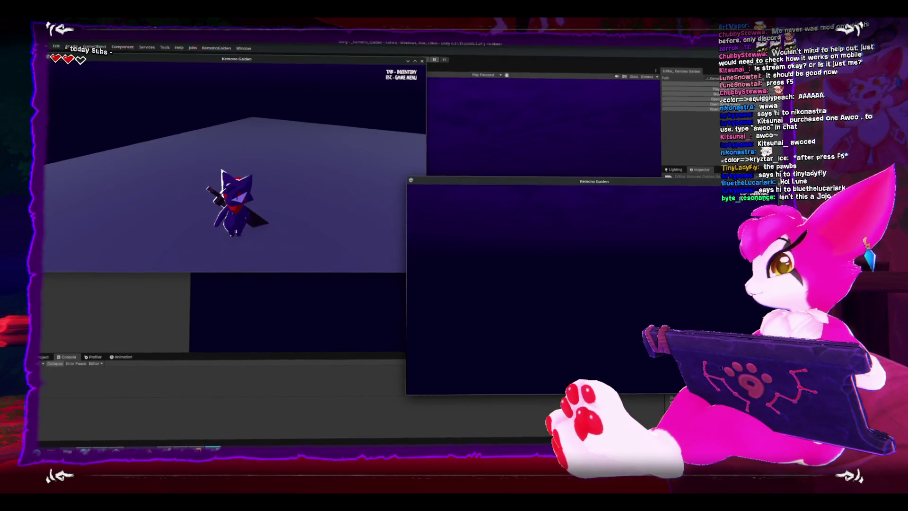
key("Escape")
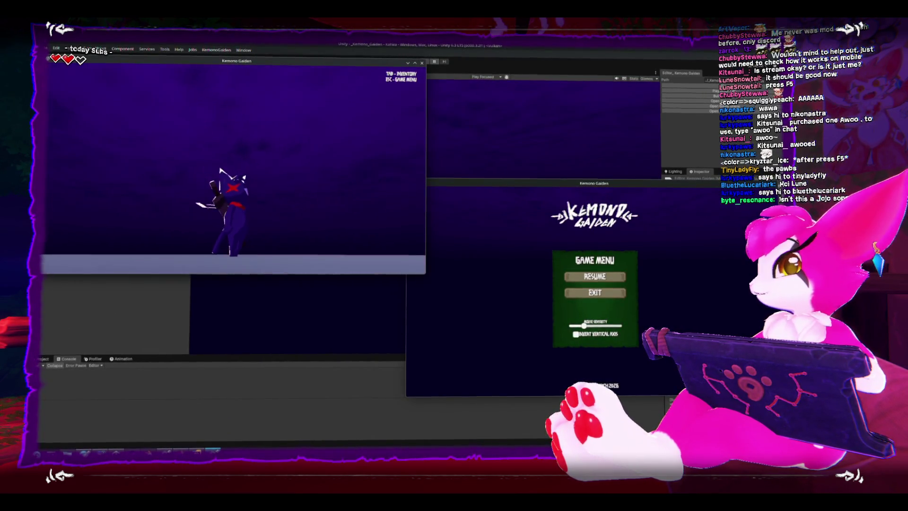
key("Escape")
key("alt+F4")
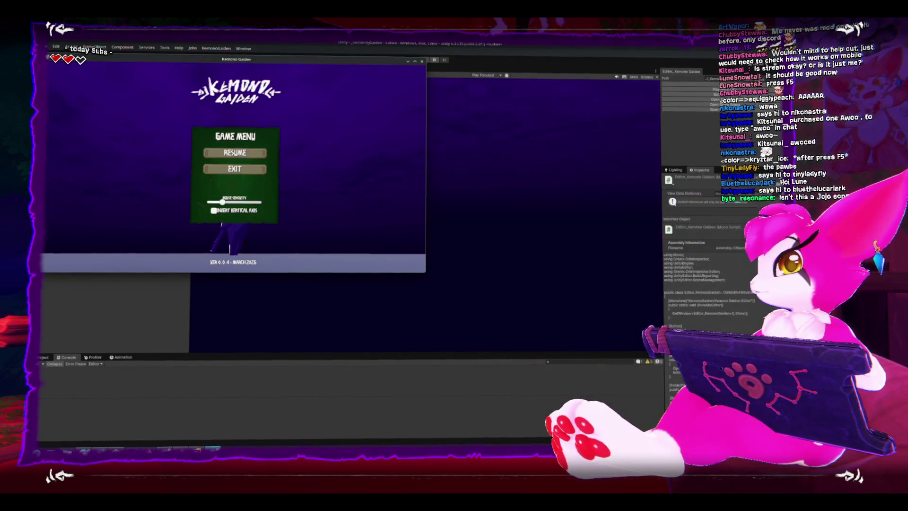
left_click(424, 61)
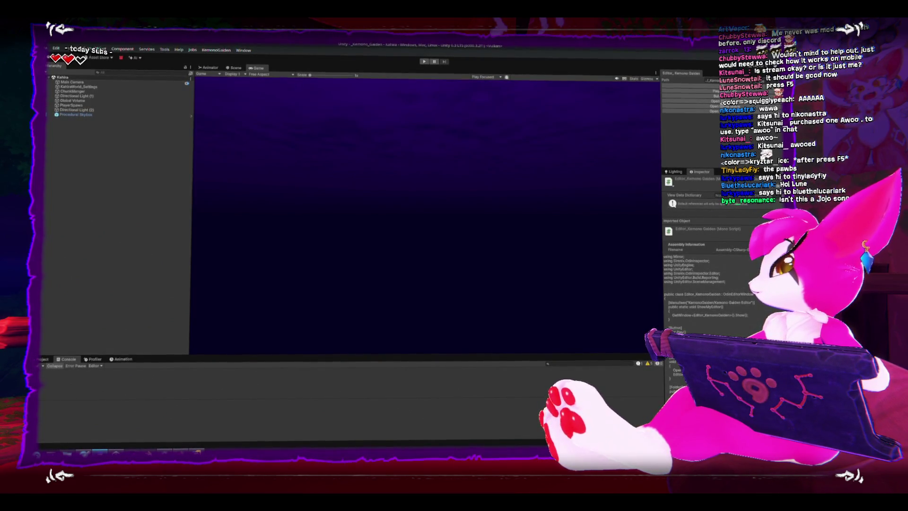
key("alt+Tab")
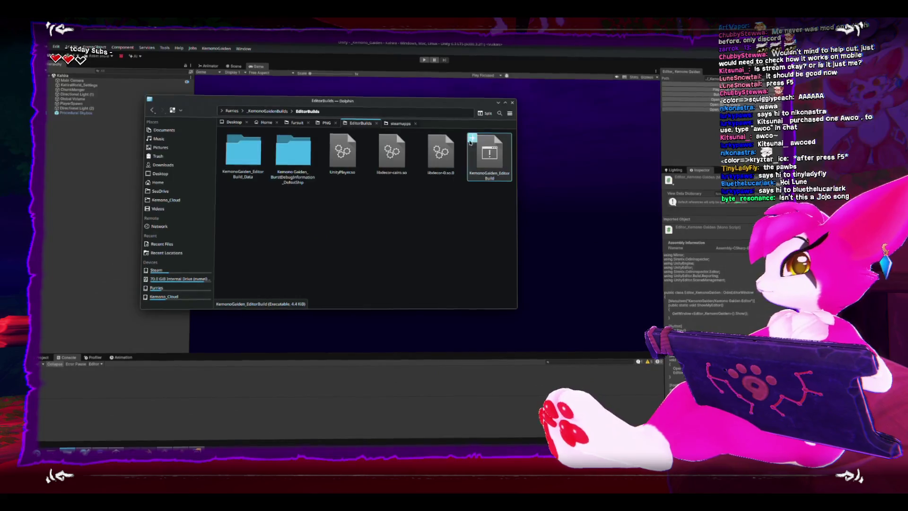
double_click(489, 154)
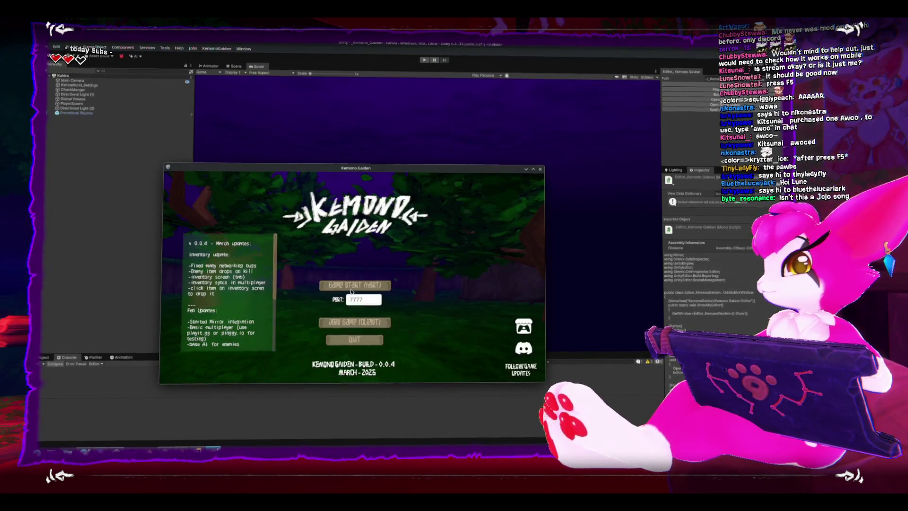
left_click(358, 290)
key("Escape")
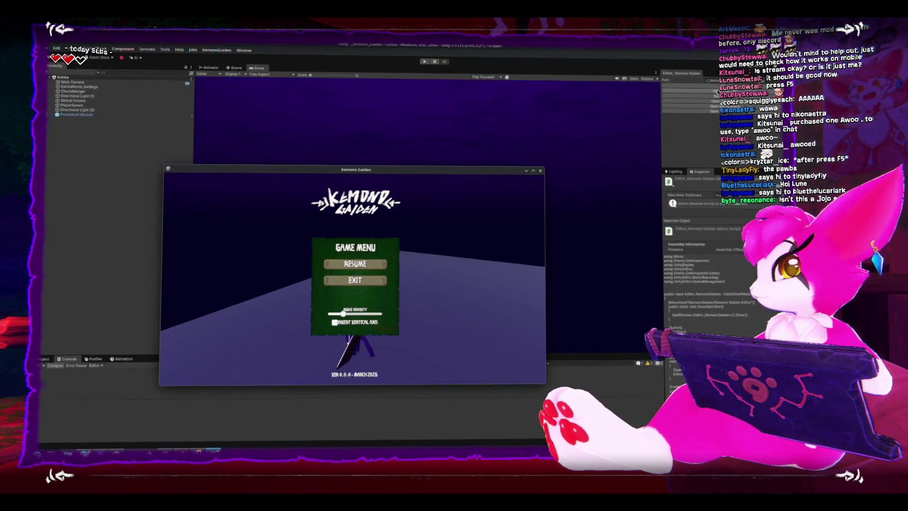
left_click(540, 171)
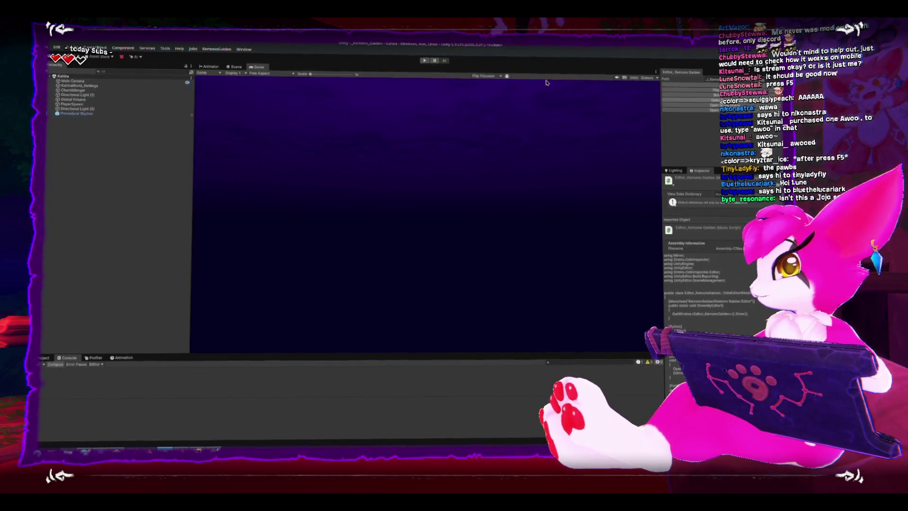
- Play in the editor, connect to the localhost host as client, and bring up the Esc menu
left_click(424, 61)
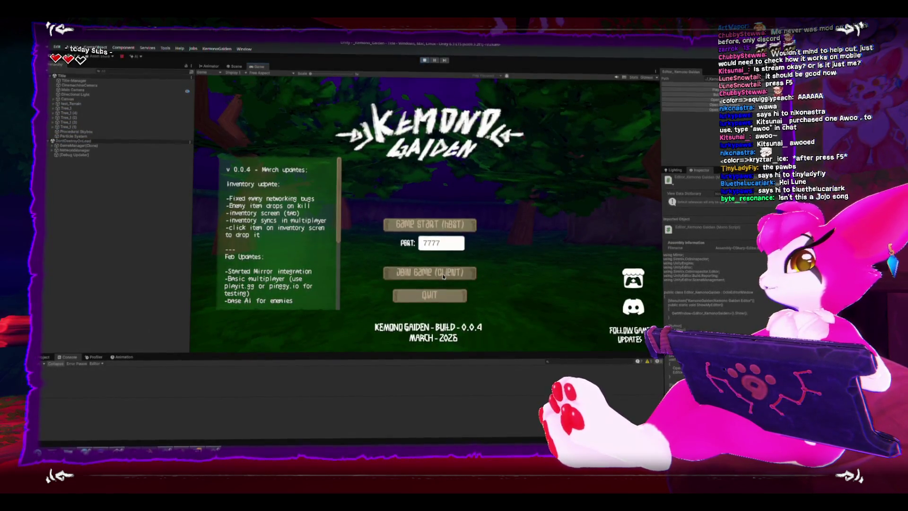
left_click(444, 274)
left_click(444, 274)
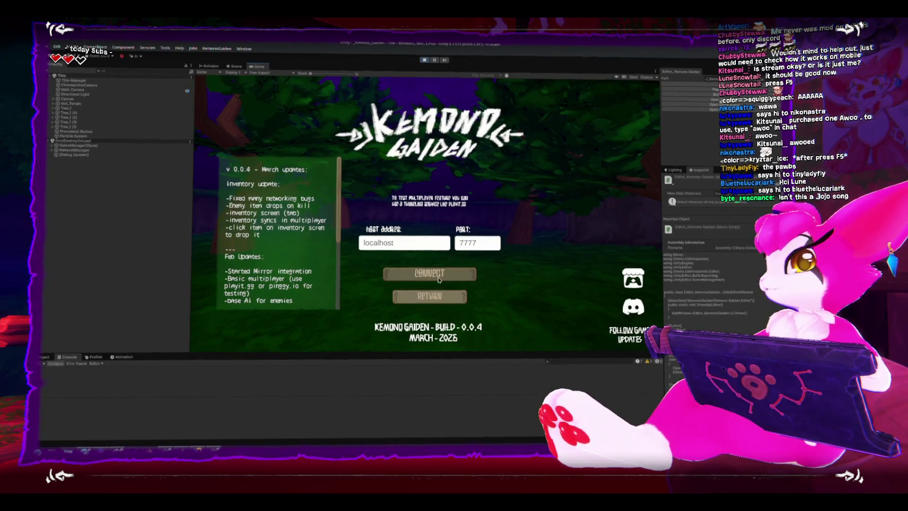
key("Escape")
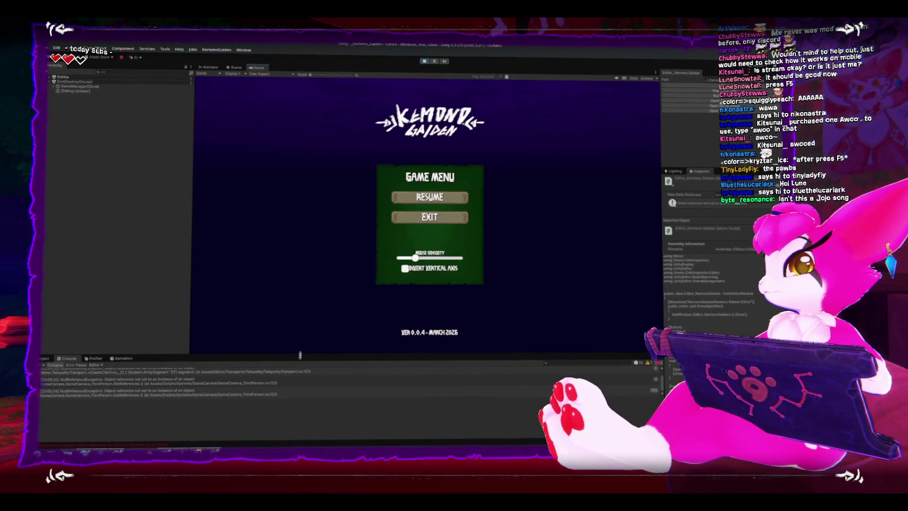
- Enlarge the Console and follow the disconnect error's stack trace into NetworkMessages.cs
left_click_drag(300, 354, 302, 223)
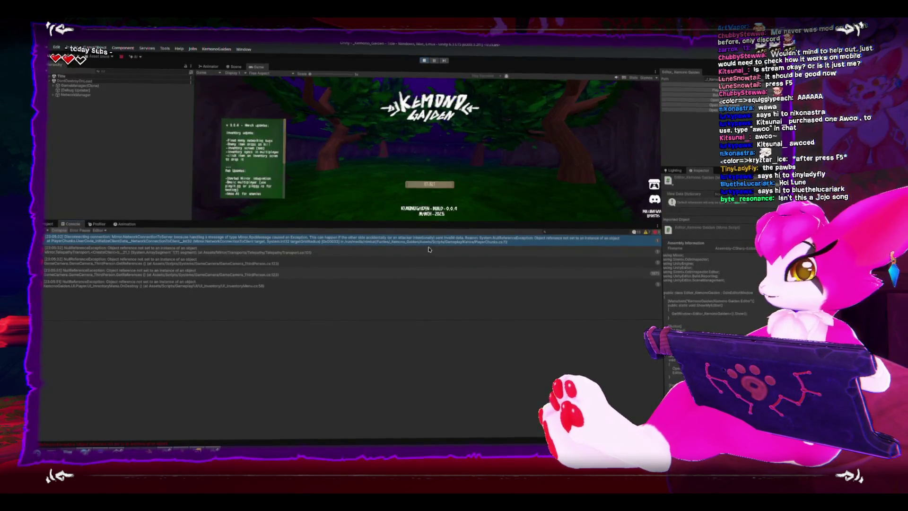
left_click(454, 239)
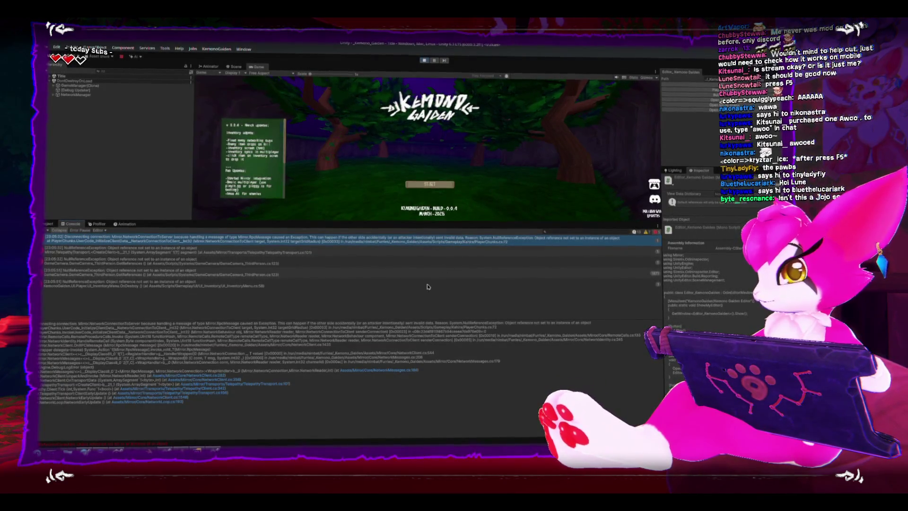
double_click(506, 244)
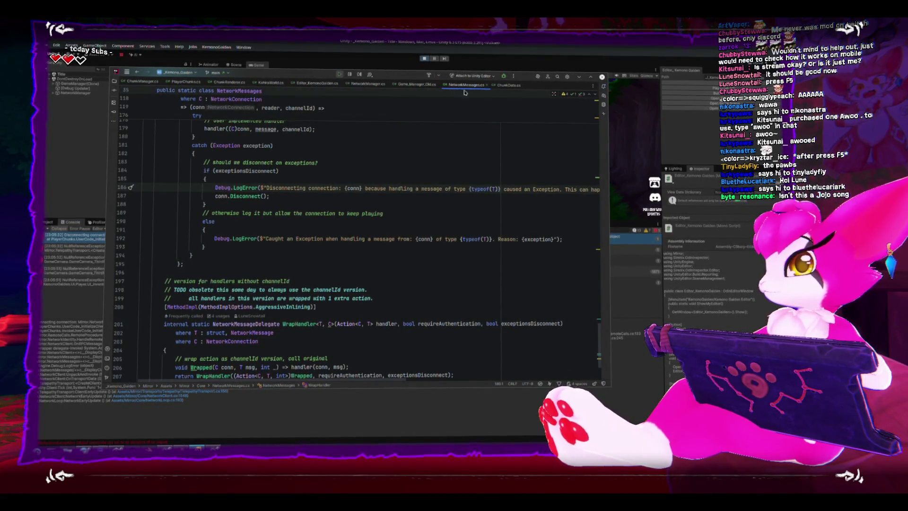
- Reveal Unity beside Rider, return to PlayerChunks.cs, and select the chunk naming statement on line 72
mouse_move(349, 78)
left_mouse_down()
mouse_move(273, 348)
mouse_move(197, 114)
left_mouse_up()
left_click(189, 124)
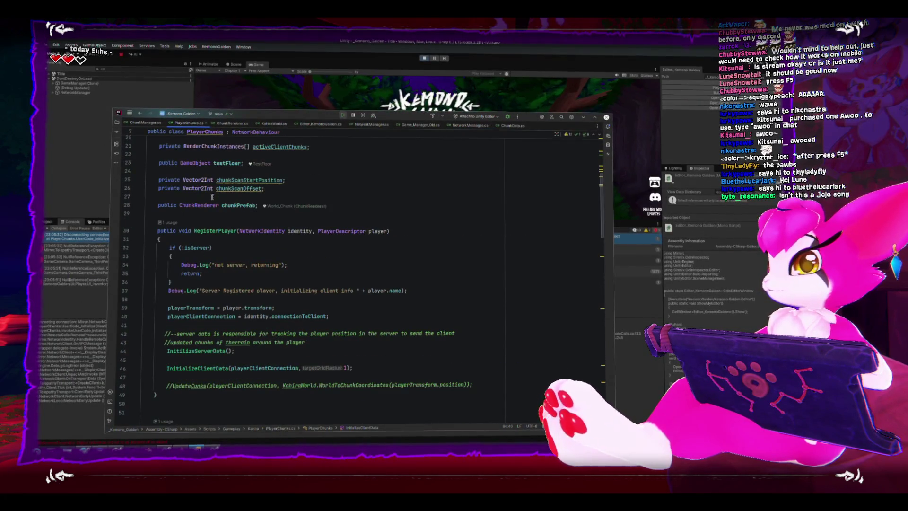
scroll(236, 285, "down", 4)
scroll(236, 285, "down", 3)
scroll(236, 287, "down", 3)
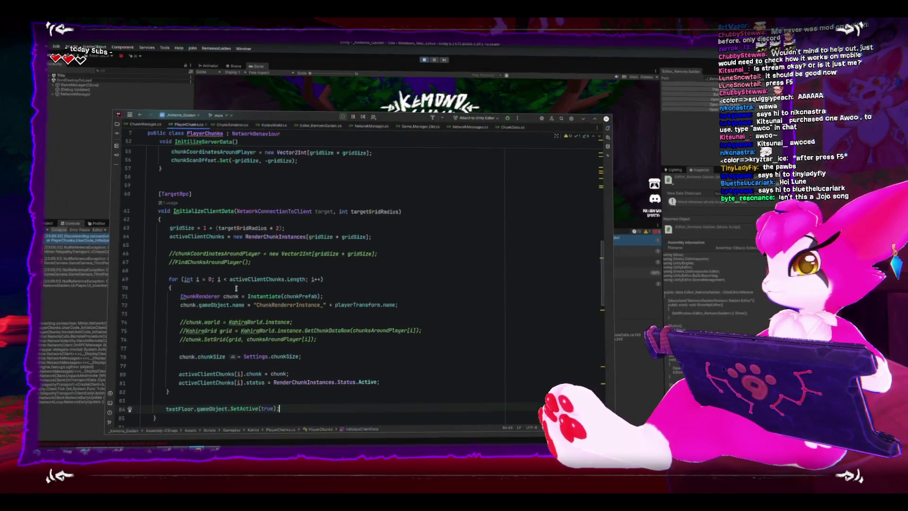
left_click_drag(178, 303, 412, 304)
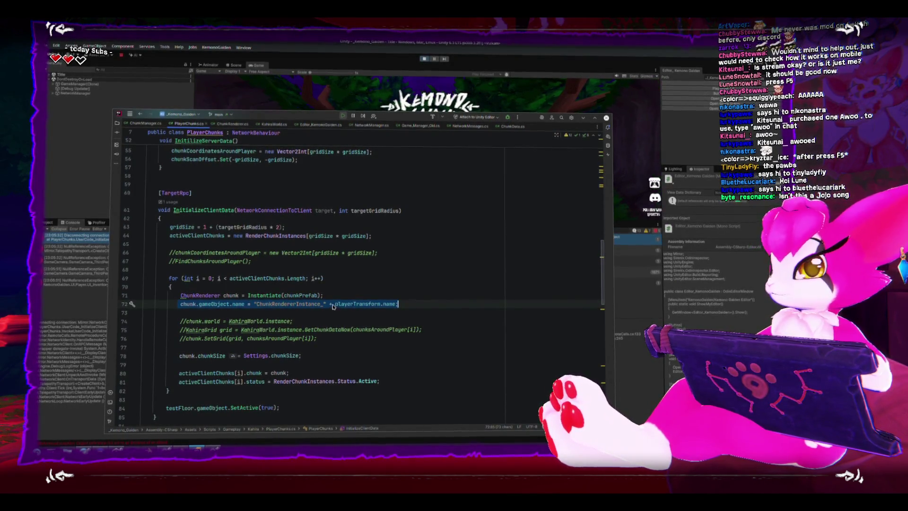
scroll(339, 307, "up", 3)
scroll(340, 307, "up", 5)
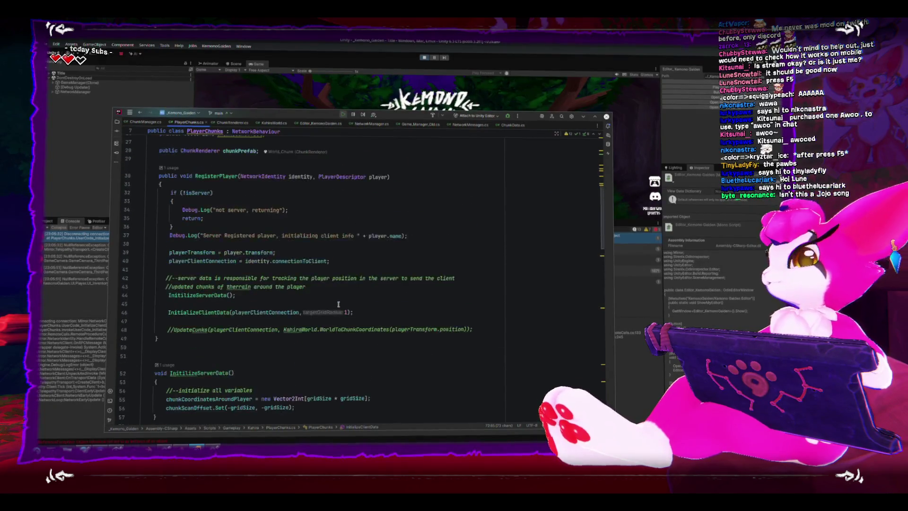
scroll(340, 306, "up", 2)
scroll(338, 306, "up", 1)
scroll(338, 306, "up", 2)
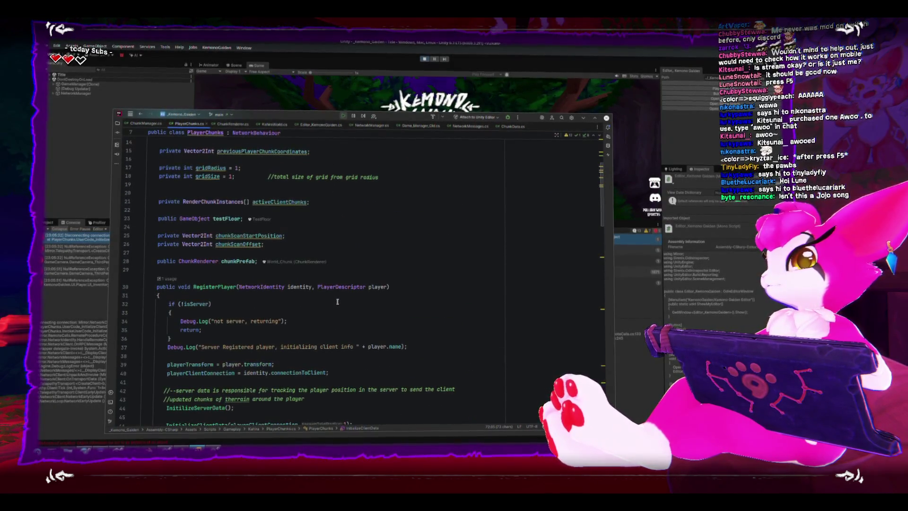
scroll(337, 302, "up", 1)
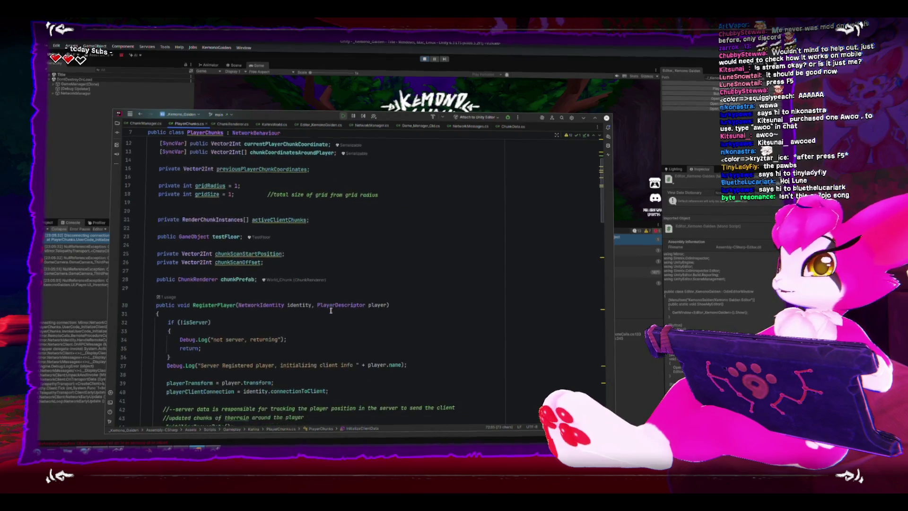
scroll(332, 307, "down", 2)
scroll(289, 287, "down", 3)
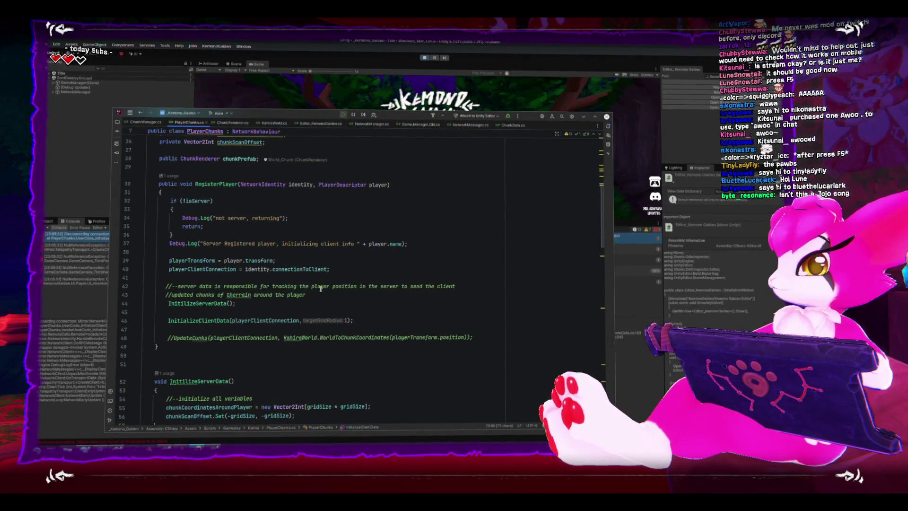
scroll(333, 305, "down", 3)
left_click(399, 390)
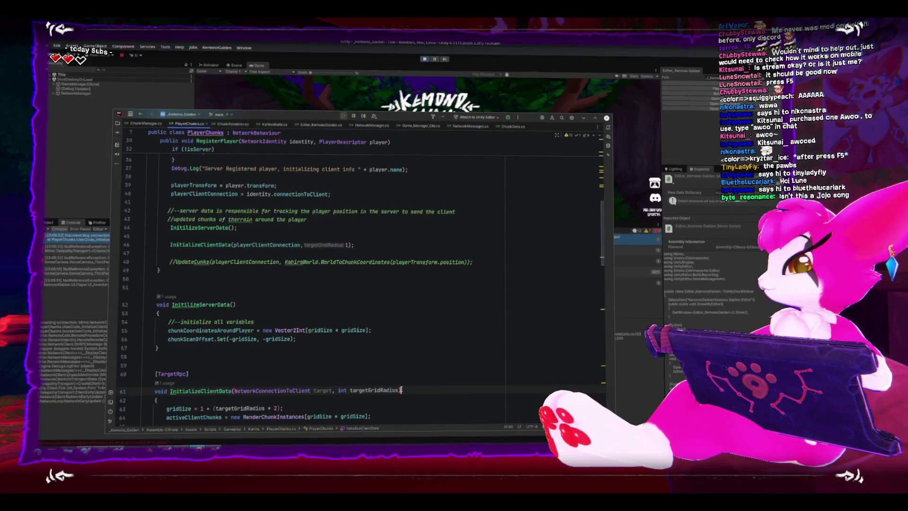
type(", ")
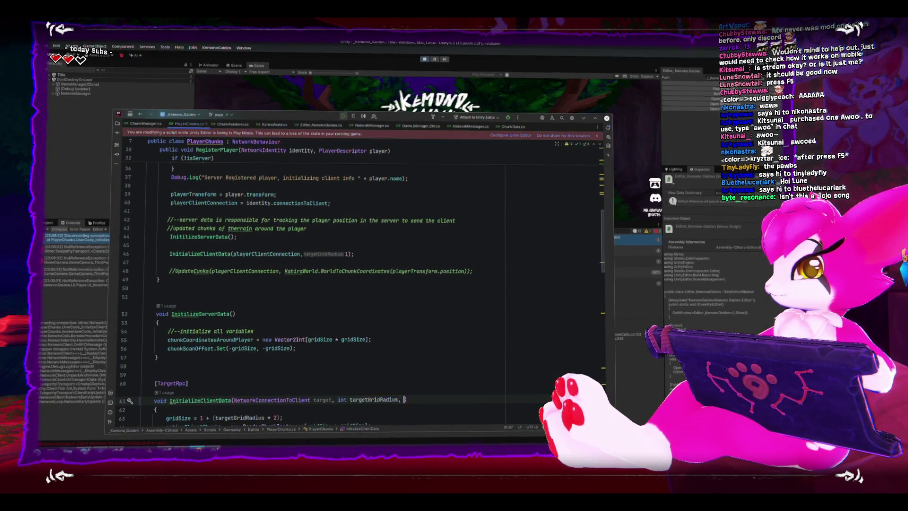
type("string pl")
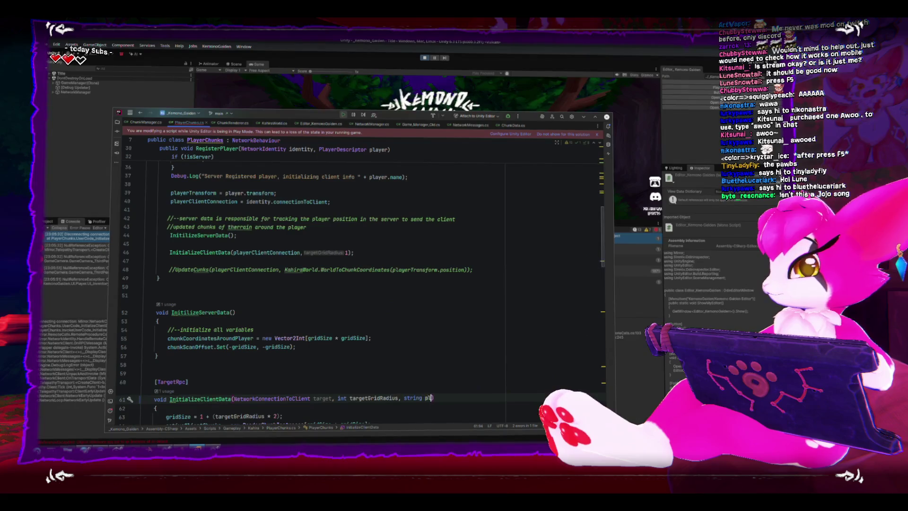
- Add a string playerName parameter to InitializeClientData and use it in the chunk naming line
key("BackSpace")
key("BackSpace")
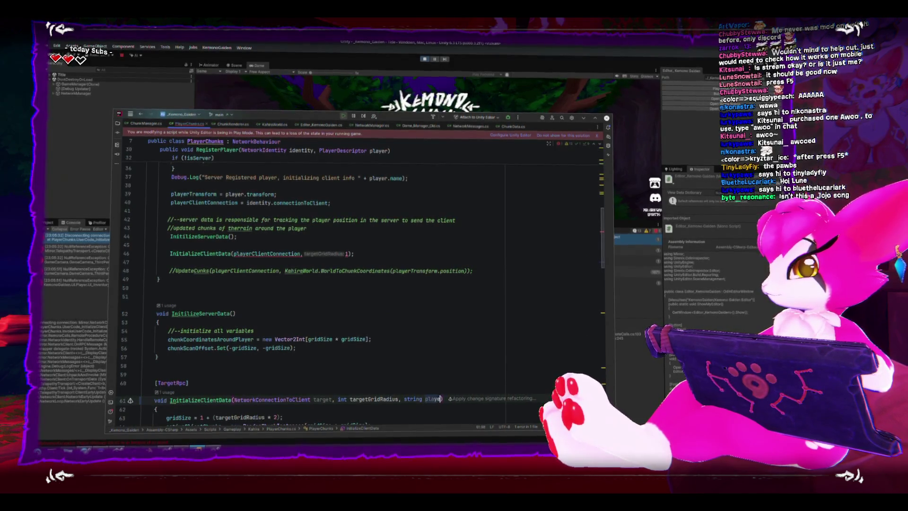
type("erName")
scroll(449, 331, "down", 3)
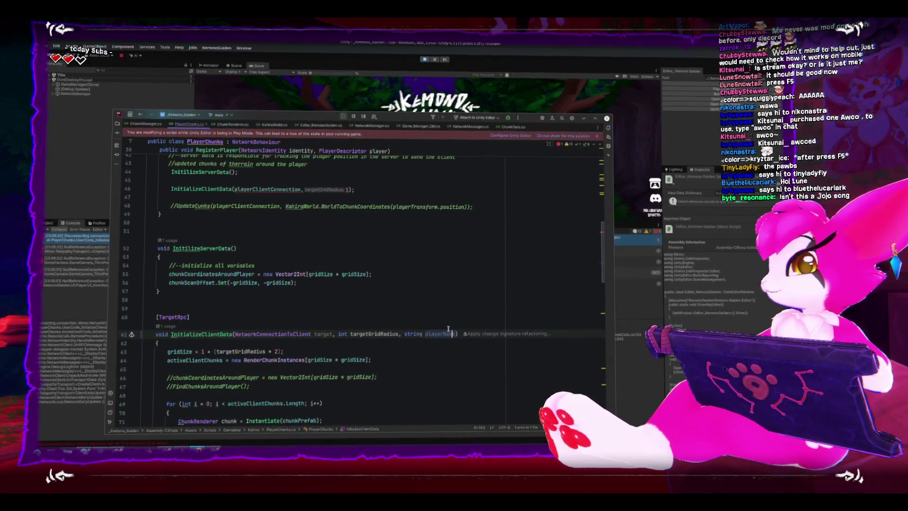
scroll(426, 338, "down", 4)
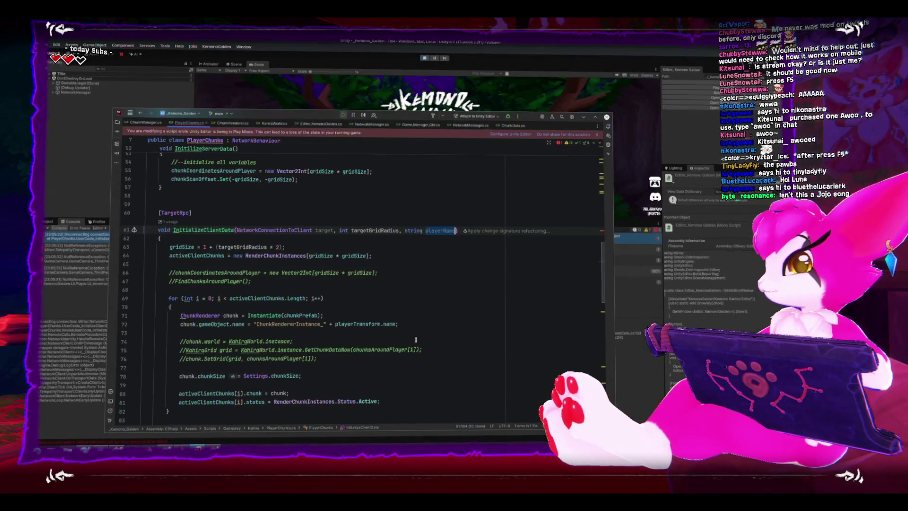
left_click(367, 324)
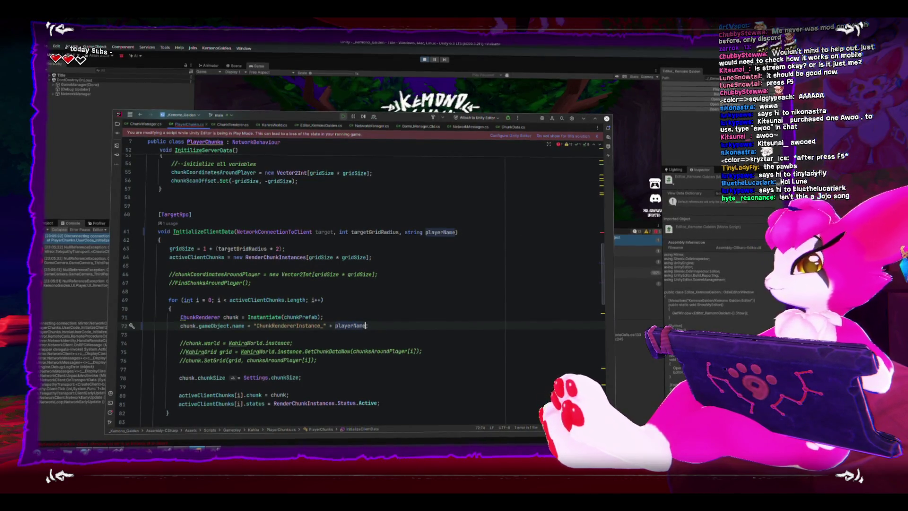
key("BackSpace")
key("BackSpace")
key("BackSpace")
scroll(339, 307, "up", 2)
scroll(340, 307, "up", 2)
scroll(339, 307, "up", 2)
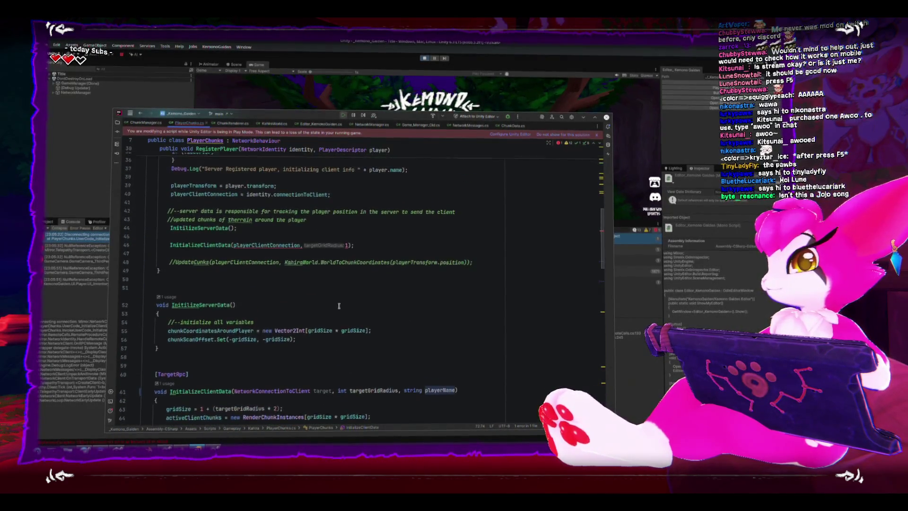
scroll(338, 307, "up", 2)
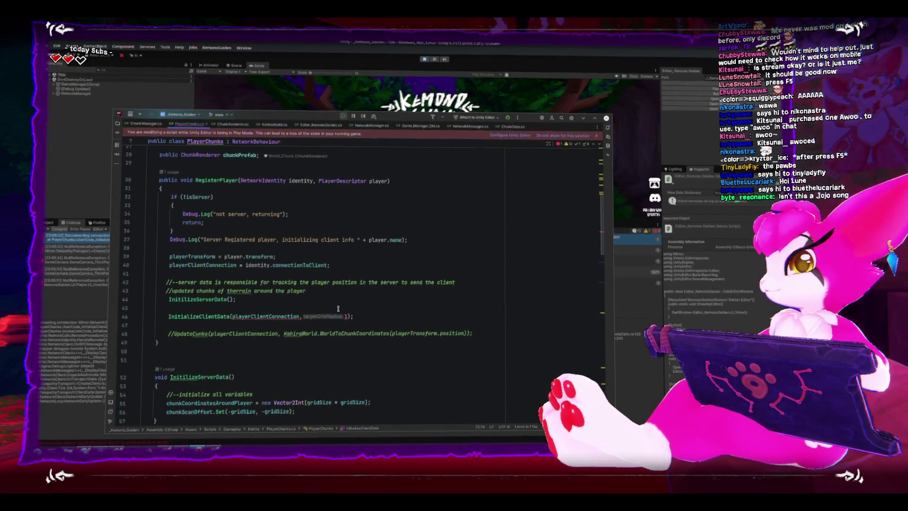
- Pass player.name from RegisterPlayer to InitializeClientData, then bring Unity back to reload
left_click(347, 317)
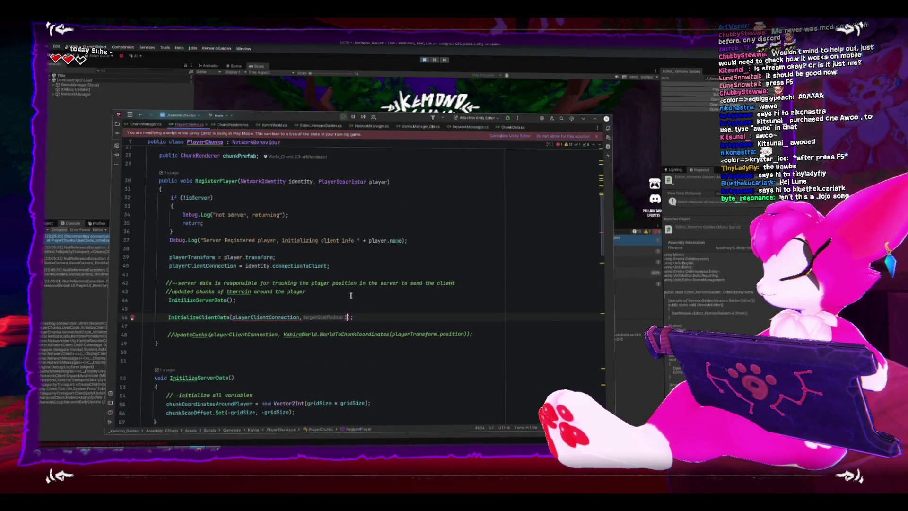
type(".playter")
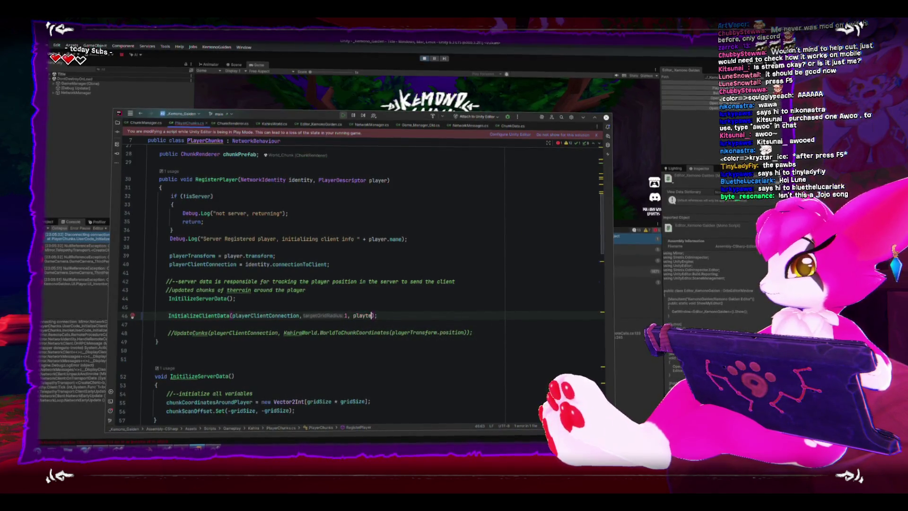
type(".n")
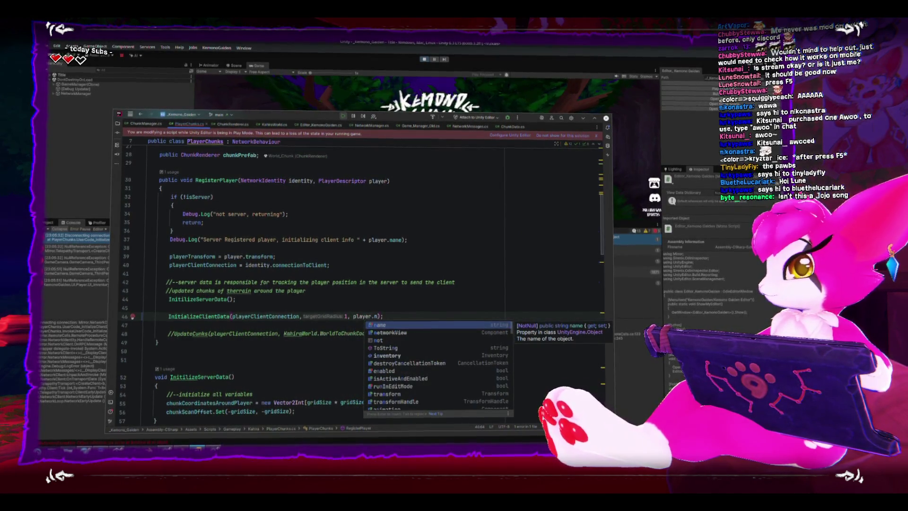
key("Return")
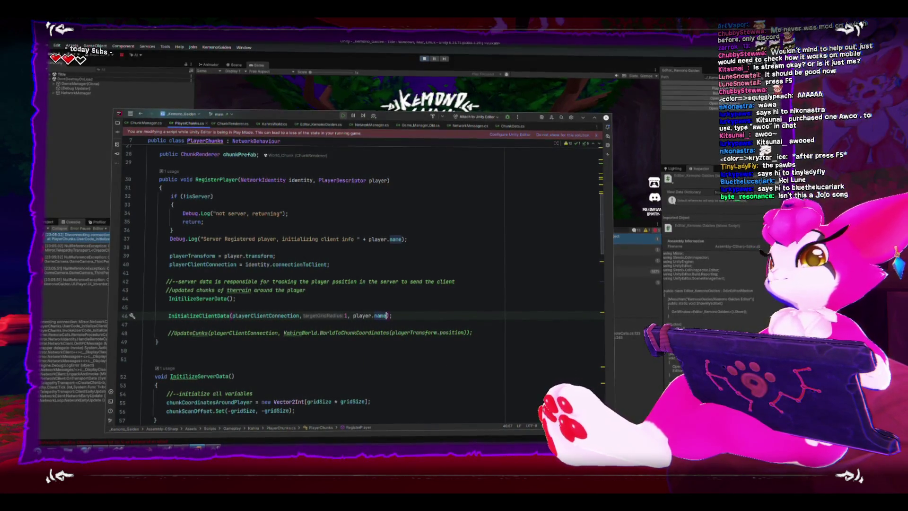
key("alt+Tab")
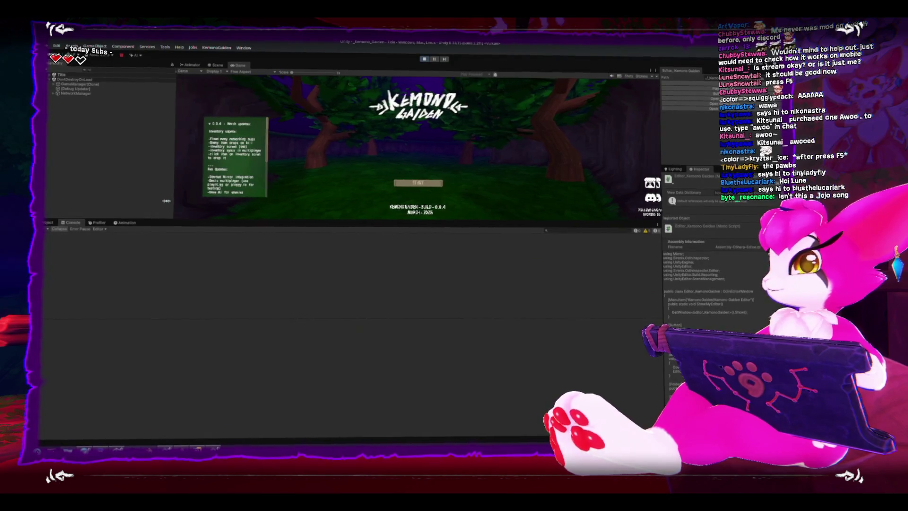
- Narrow the Hierarchy and shrink the Console so the Game view is wider and taller
left_click_drag(191, 201, 153, 201)
left_click_drag(354, 265, 423, 317)
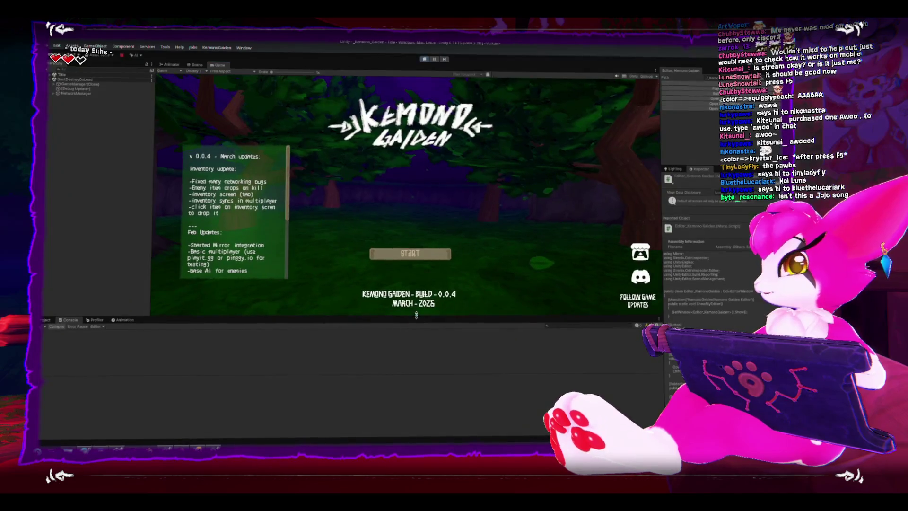
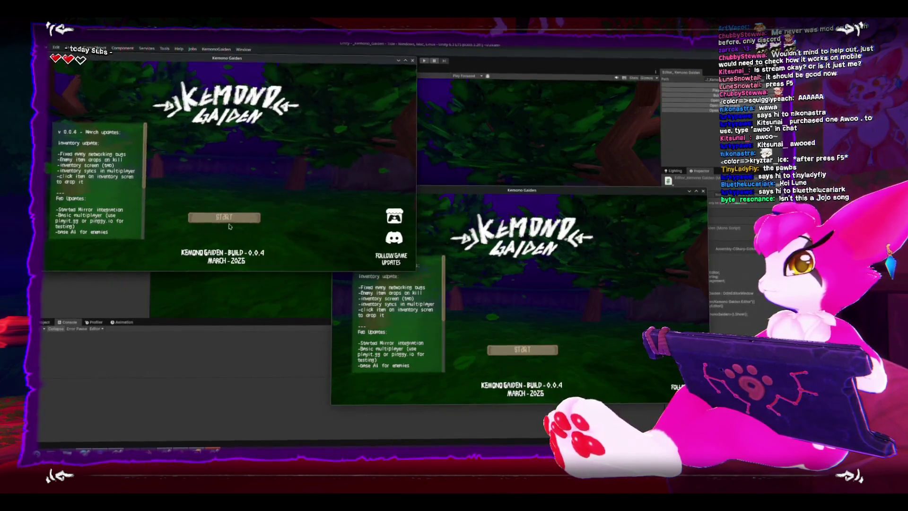
- Host a game session from the first window's title screen and bring up its in-game menu
left_click(238, 216)
left_click(236, 175)
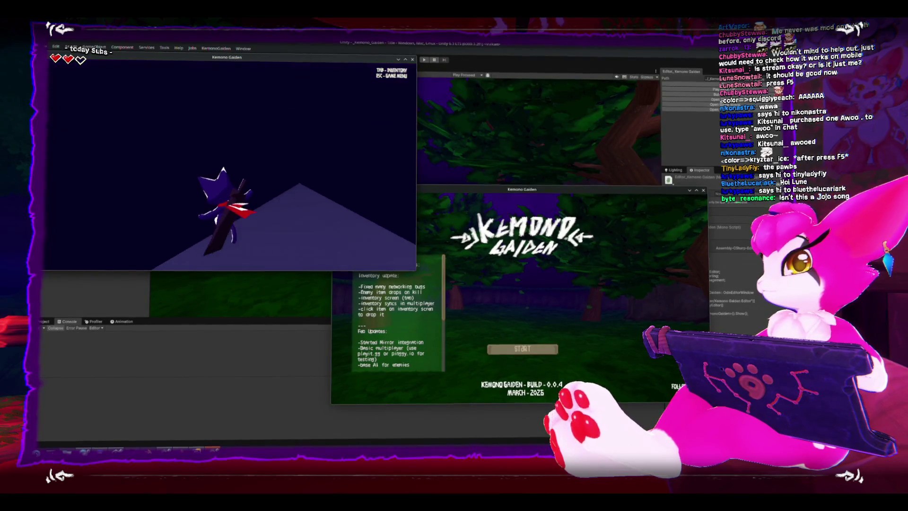
key("Escape")
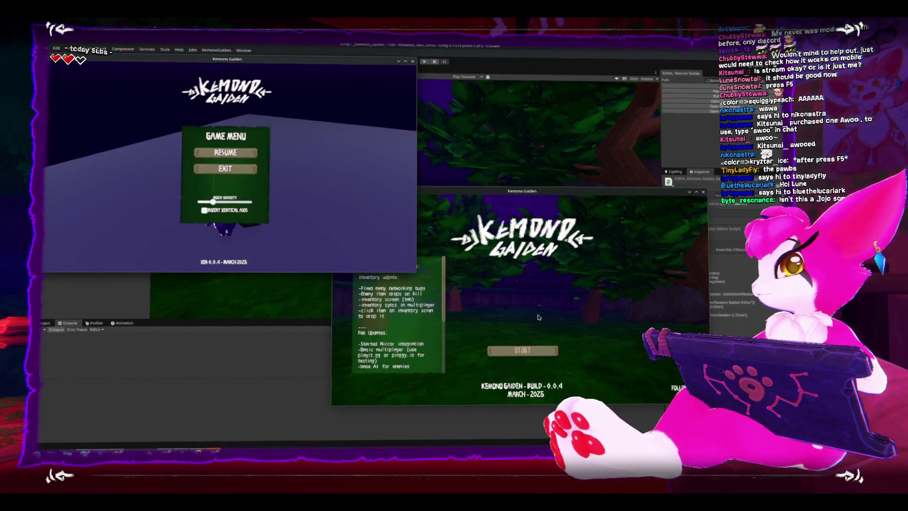
- Join the hosted game as a client from the second window and bring up its in-game menu
left_click(525, 350)
left_click(538, 344)
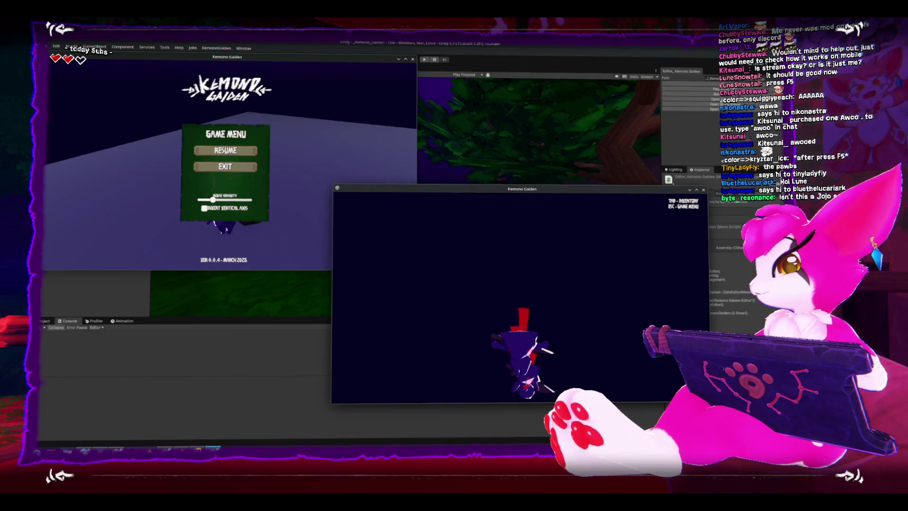
key("Escape")
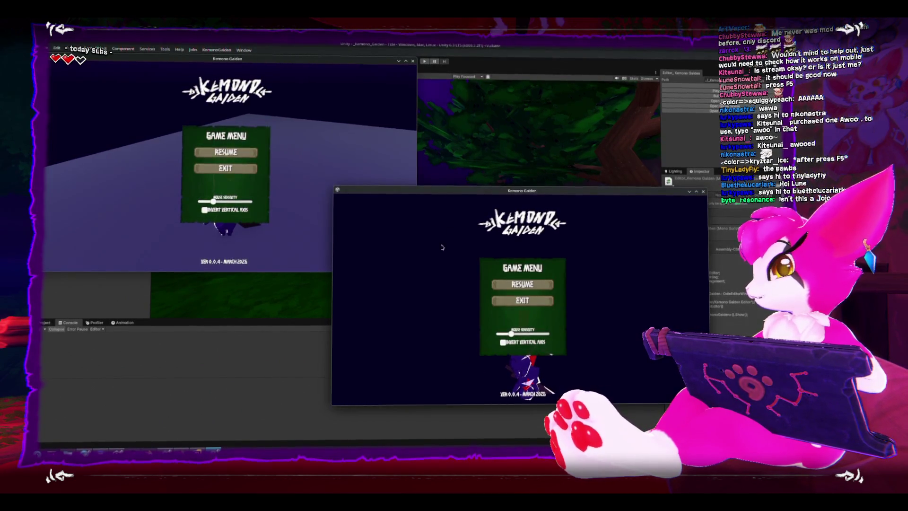
- Close both the client and host game windows, leaving the Unity editor
left_click(321, 164)
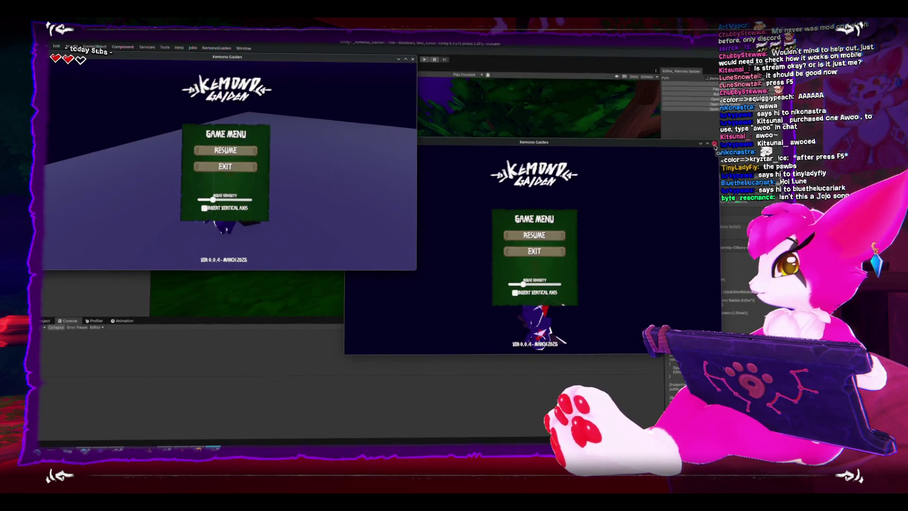
left_click(714, 143)
left_click(411, 63)
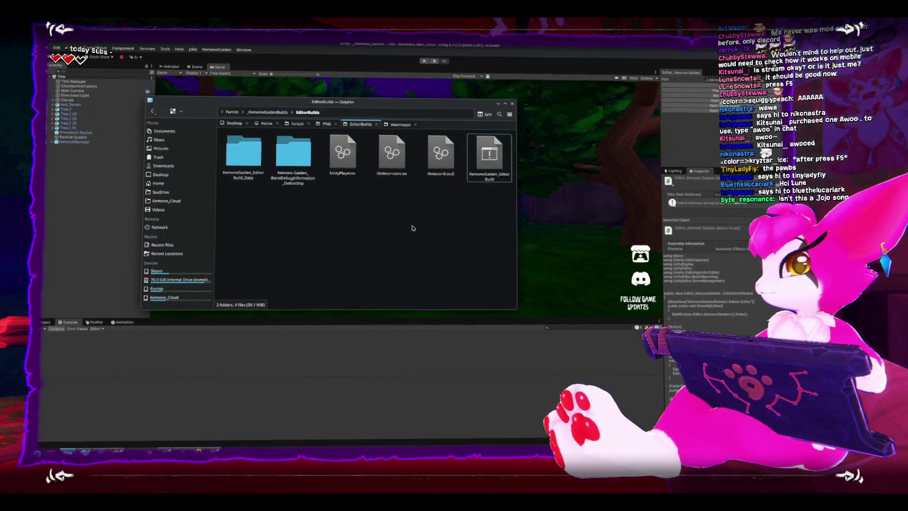
- Launch the editor build executable from Dolphin and close the file manager
double_click(489, 157)
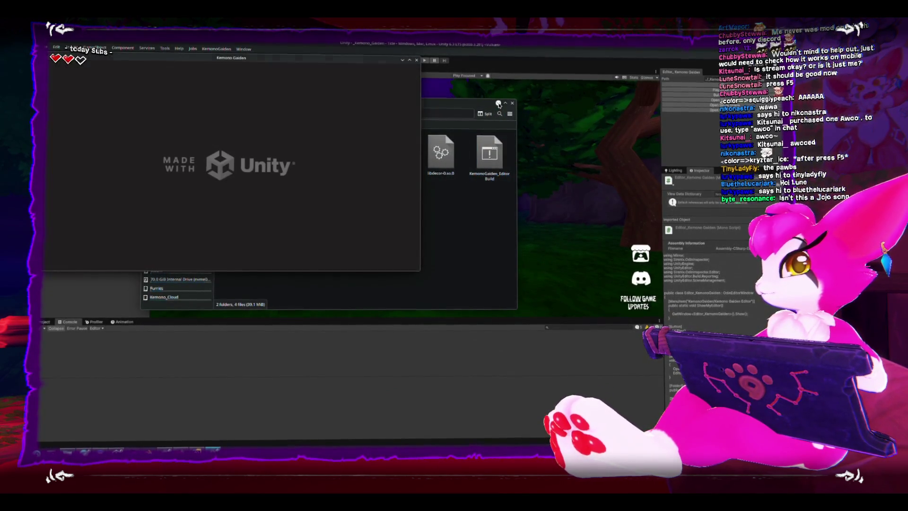
left_click(499, 103)
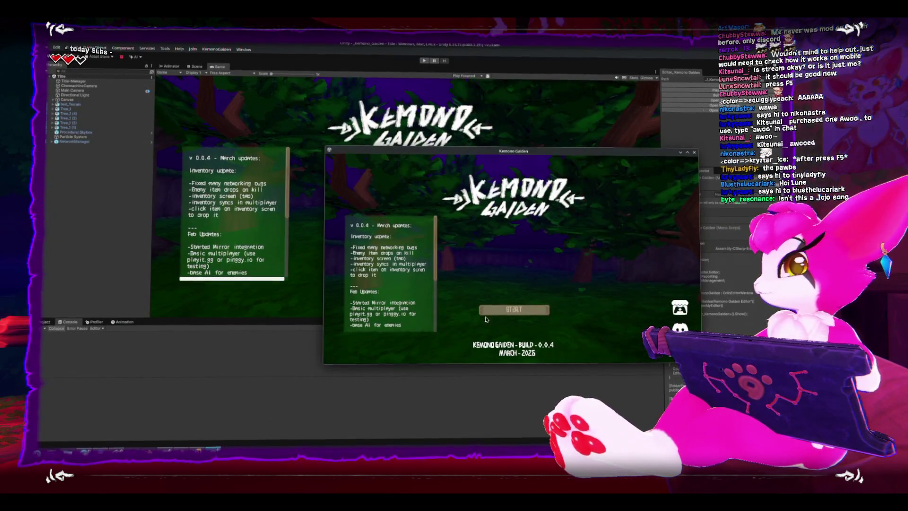
- Host a session in the launched build, reach the in-game menu, then close the game window
left_click(514, 310)
left_click(515, 269)
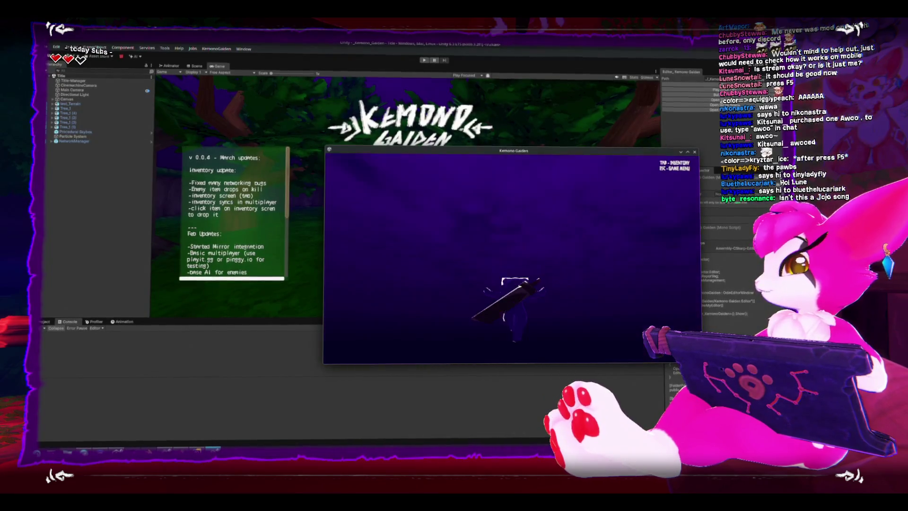
key("Escape")
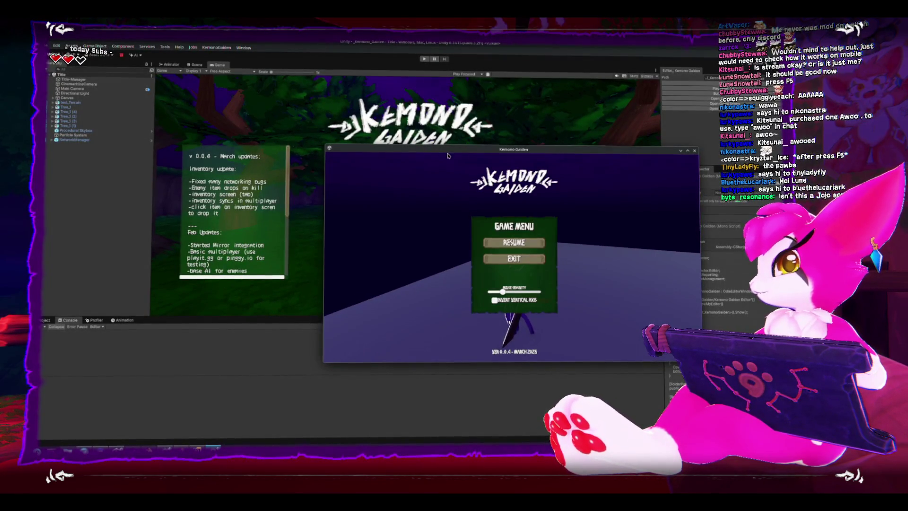
left_click(419, 67)
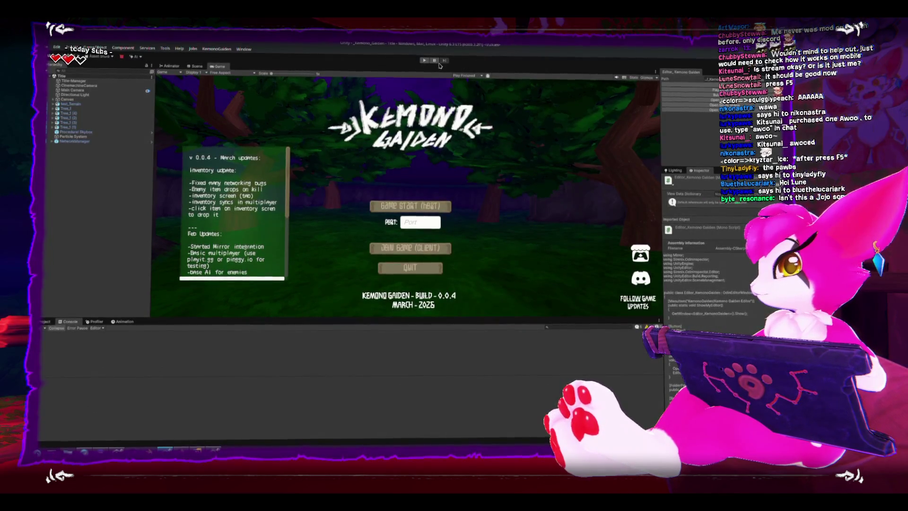
- Run the game in the editor and join localhost as a client, reaching the in-game menu
left_click(423, 62)
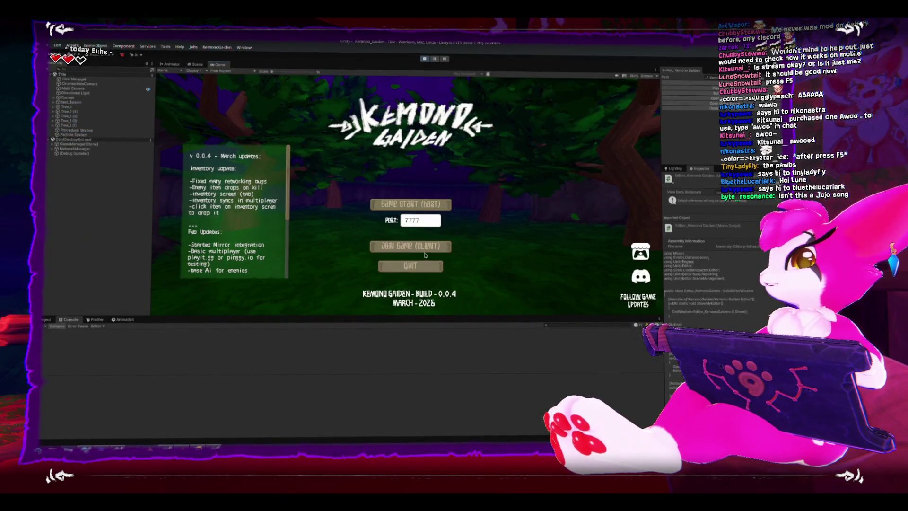
left_click(424, 246)
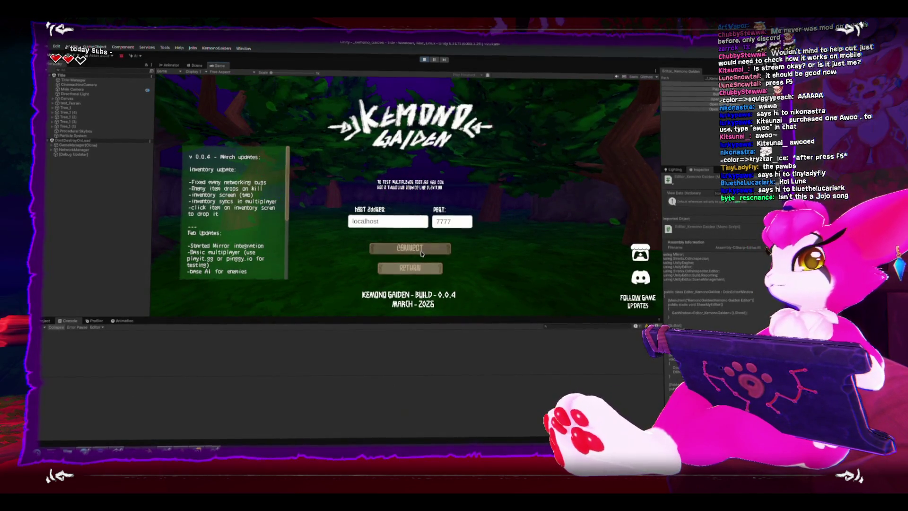
left_click(422, 253)
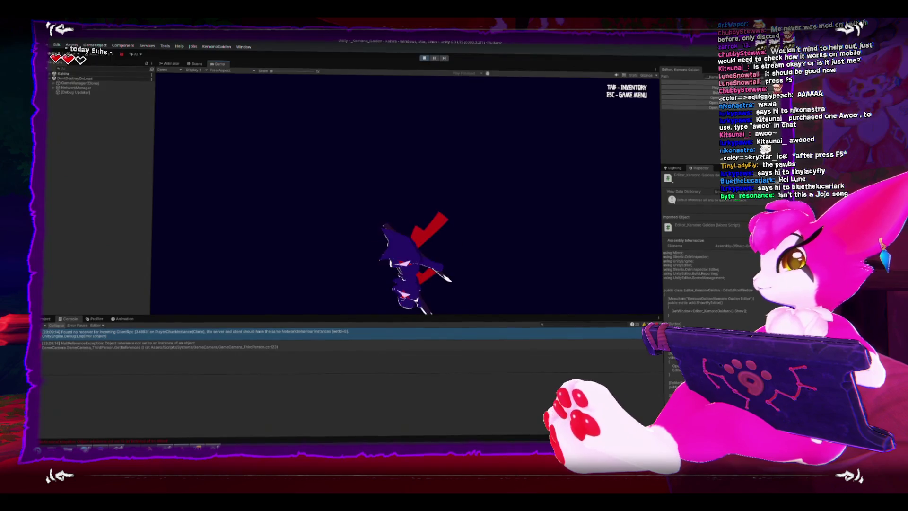
key("Escape")
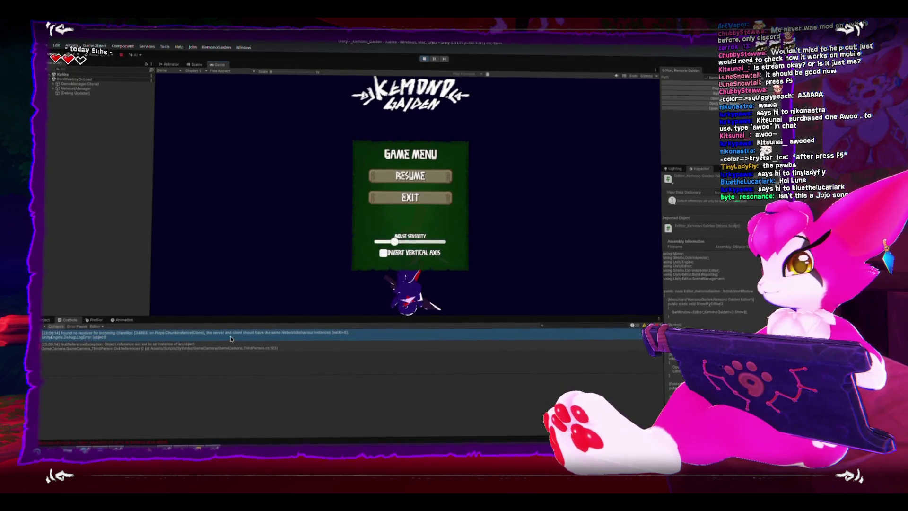
- Show the first network error's stack trace in a taller console, then stop play mode
left_click(240, 332)
left_click_drag(243, 316, 235, 257)
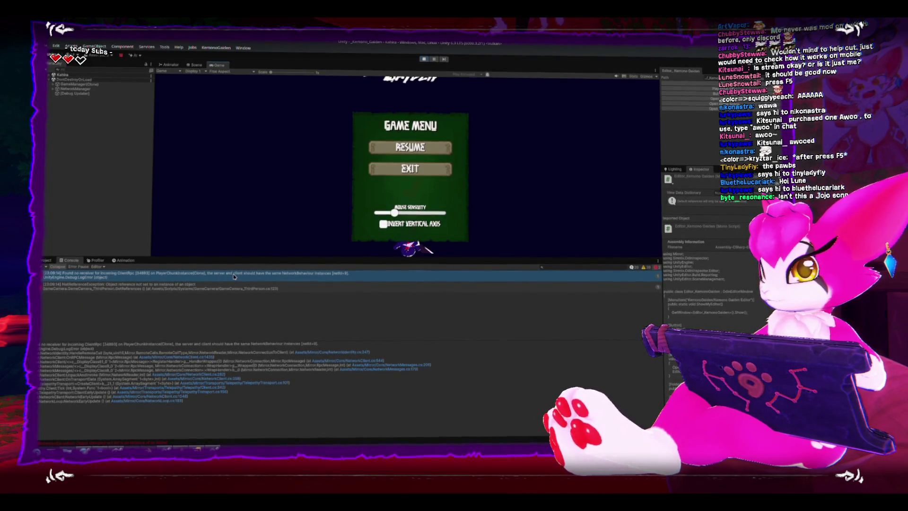
left_click(425, 57)
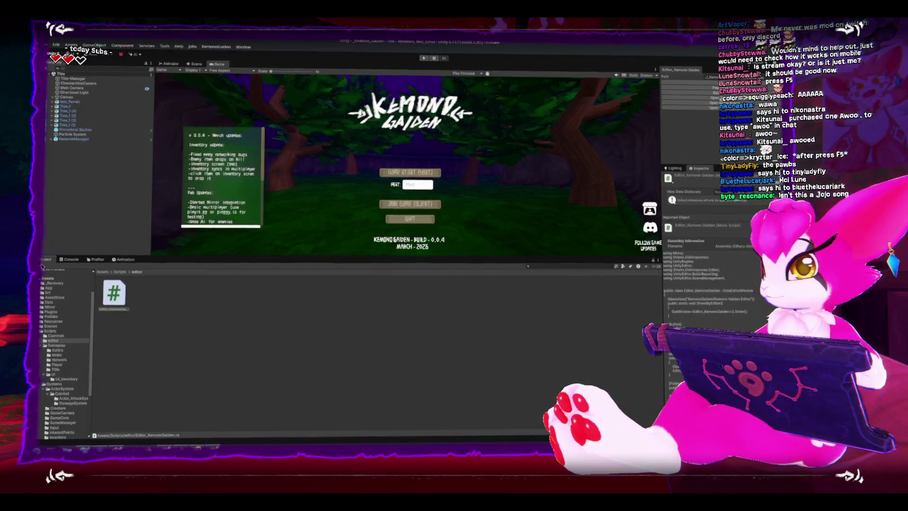
- Browse to Prefabs/Gameplay in the Project panel and open the World_Chunk prefab
left_click(71, 360)
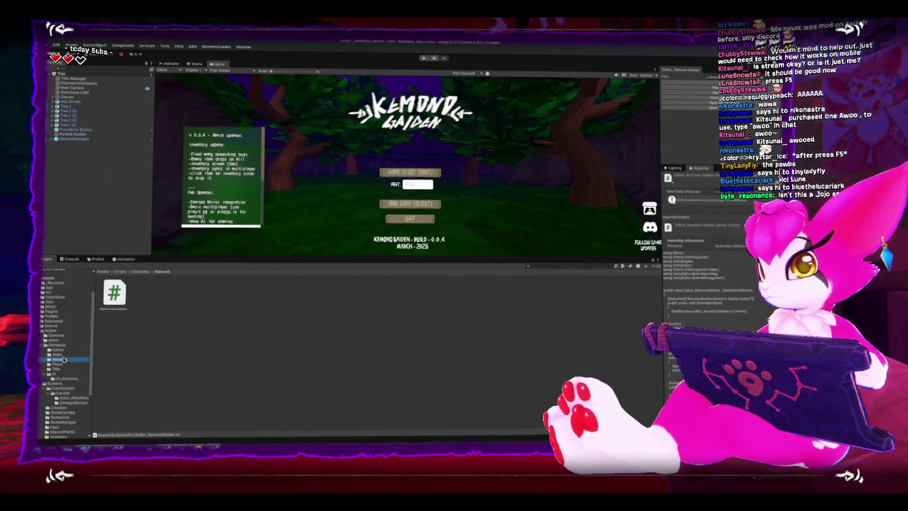
left_click(43, 330)
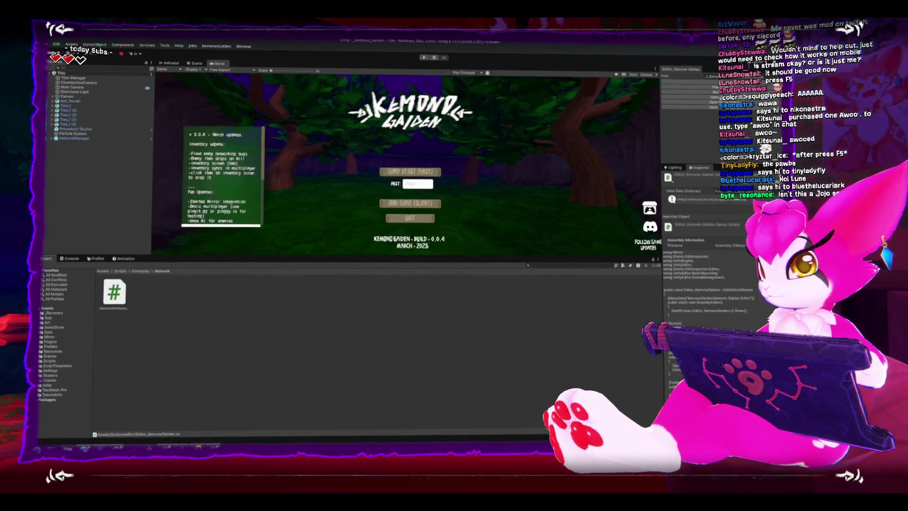
left_click(51, 347)
double_click(114, 294)
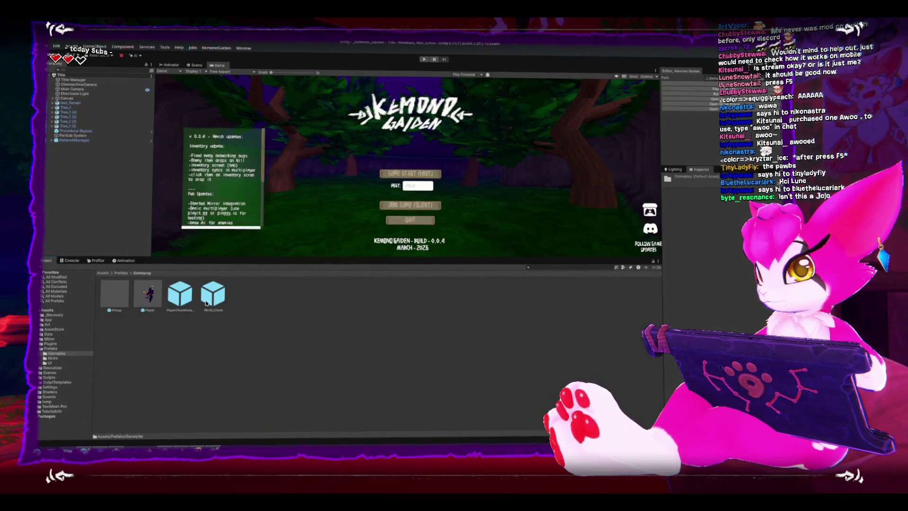
left_click(213, 294)
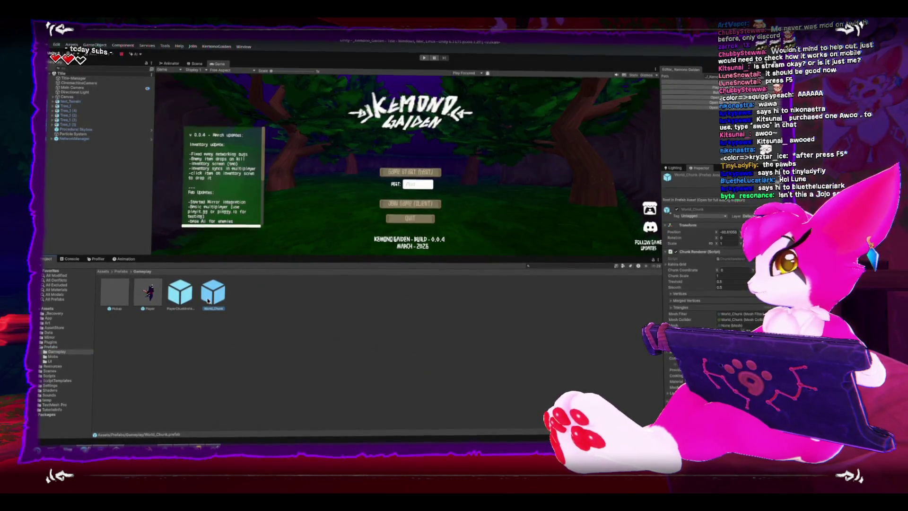
double_click(208, 301)
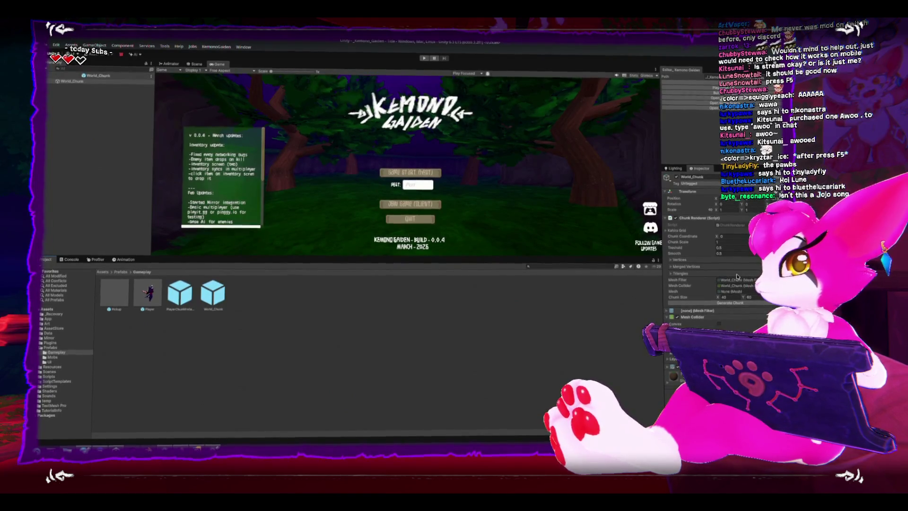
- Open the PlayerChunkInstance prefab for editing and switch to its PlayerChunks script in Rider
left_click(186, 301)
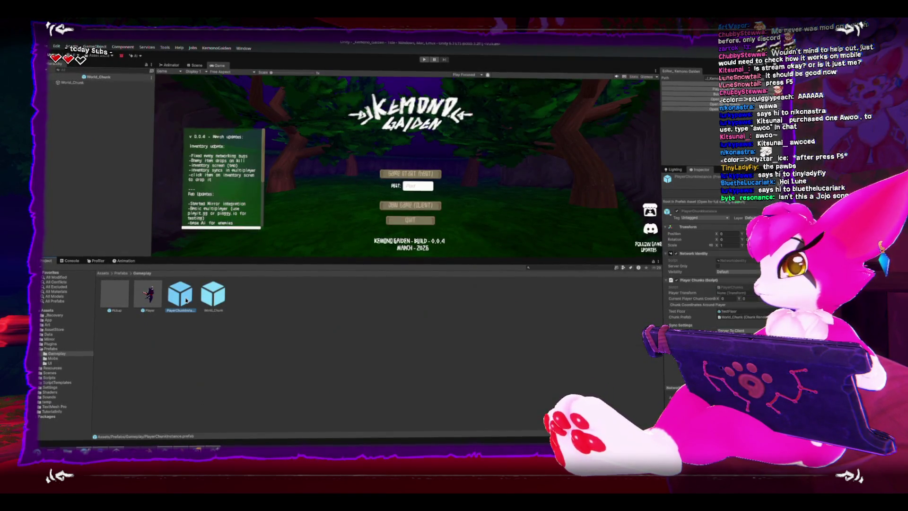
double_click(187, 299)
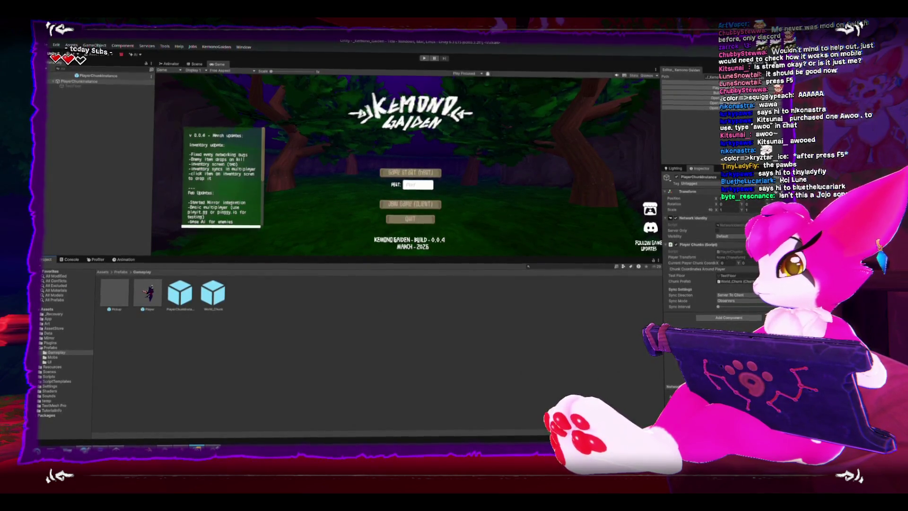
key("alt+Tab")
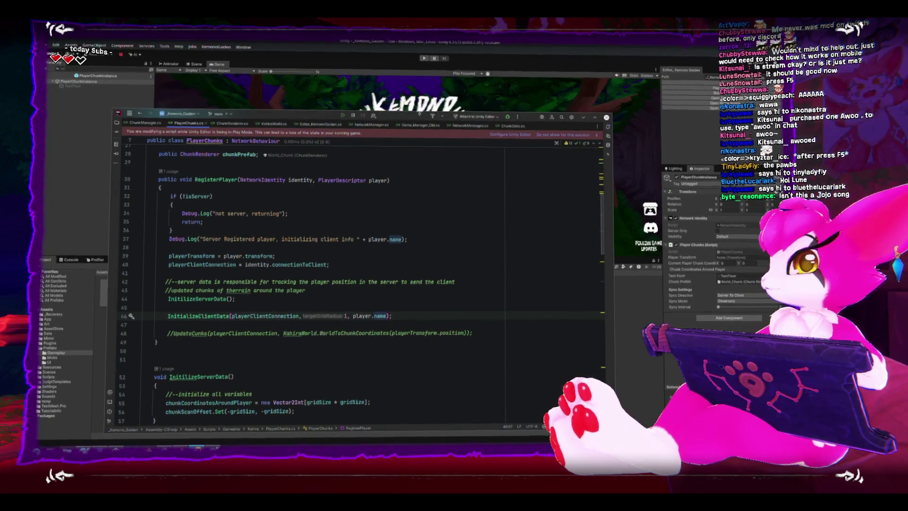
- Tidy RegisterPlayer's blank lines so one sits below the updated-chunks comment
double_click(410, 116)
left_click(336, 309)
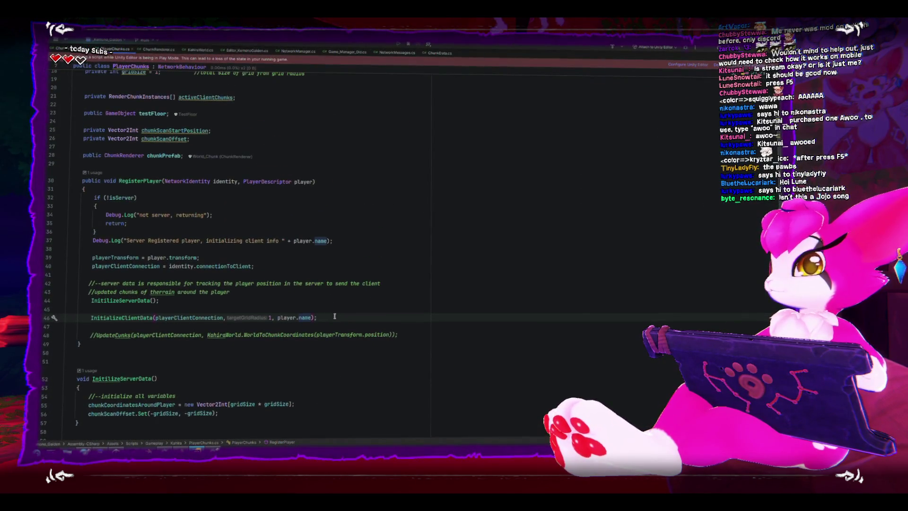
key("BackSpace")
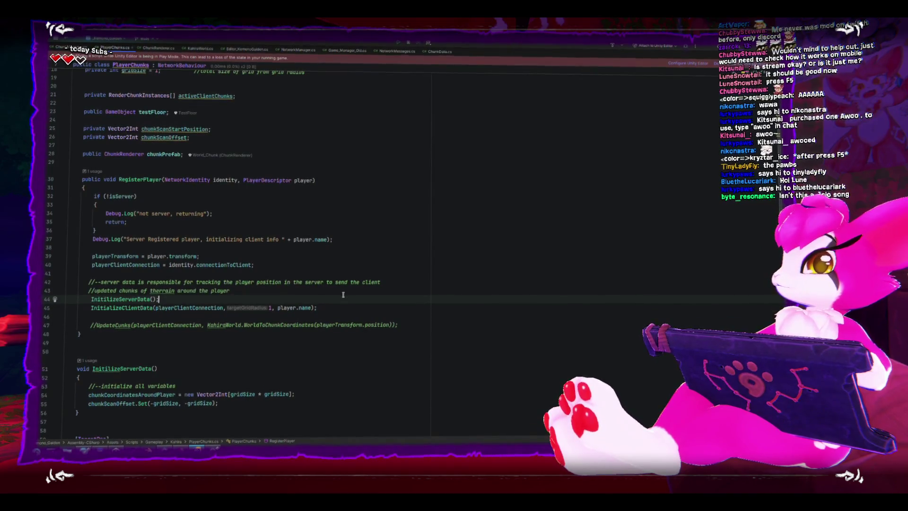
key("Up")
key("End")
key("Return")
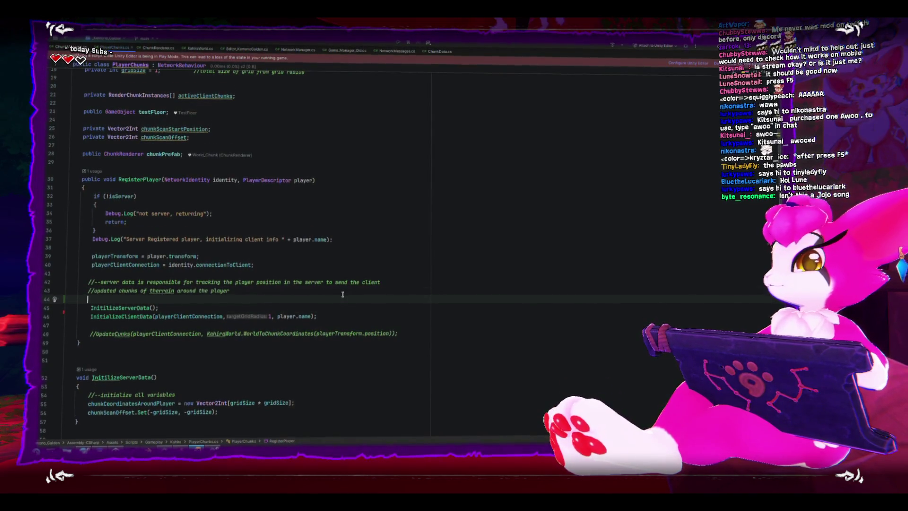
scroll(342, 294, "down", 2)
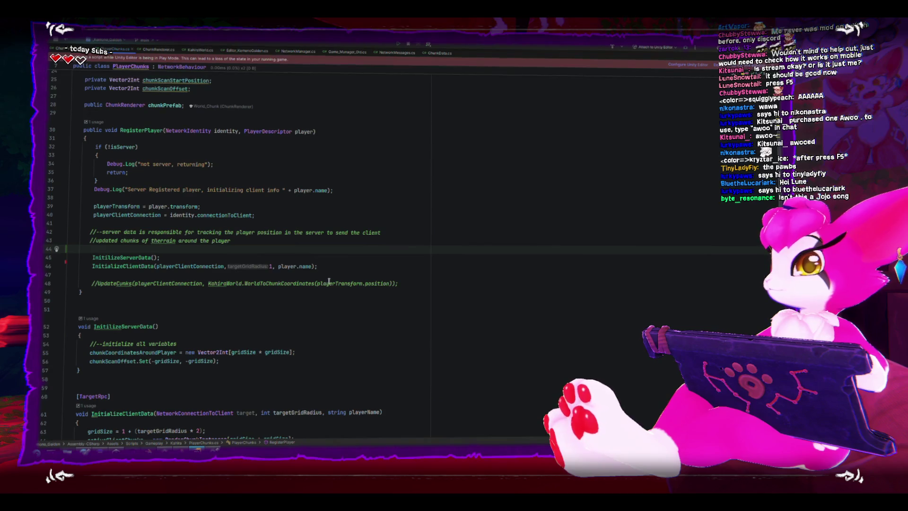
- Review the playerChunks.RegisterPlayer call in ChunkManager.cs and return to PlayerChunks.cs
key("ctrl+Tab")
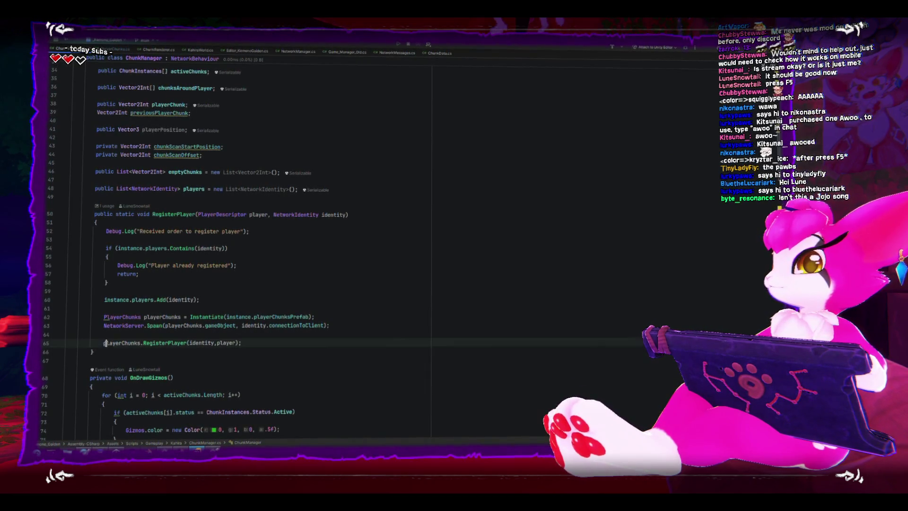
left_click(152, 335)
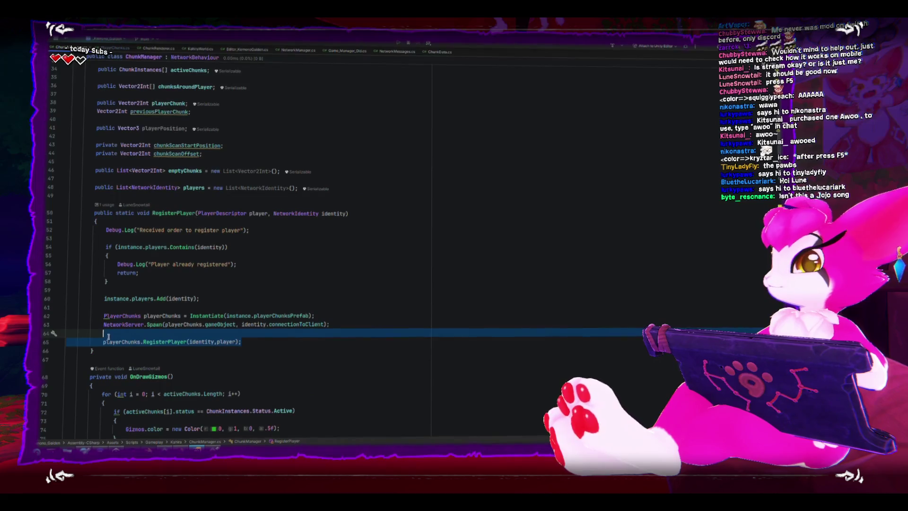
left_click(107, 341)
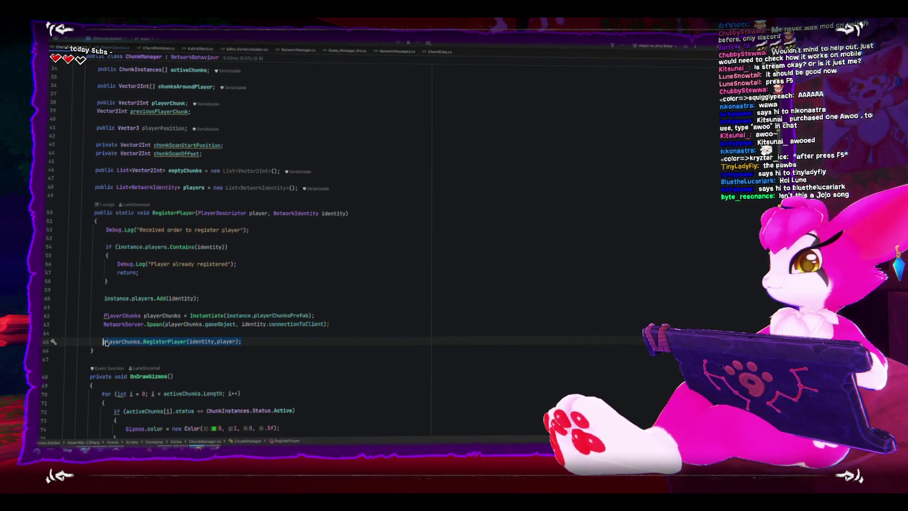
mouse_move(121, 342)
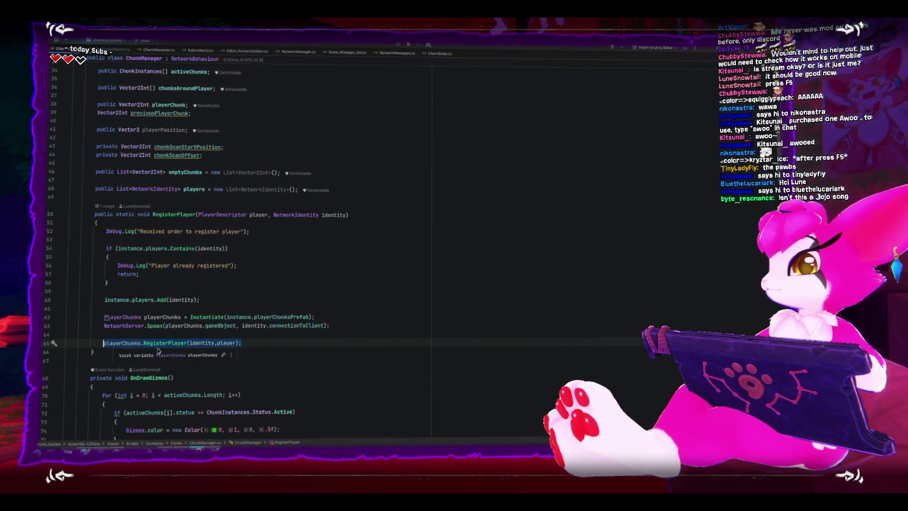
key("ctrl+b")
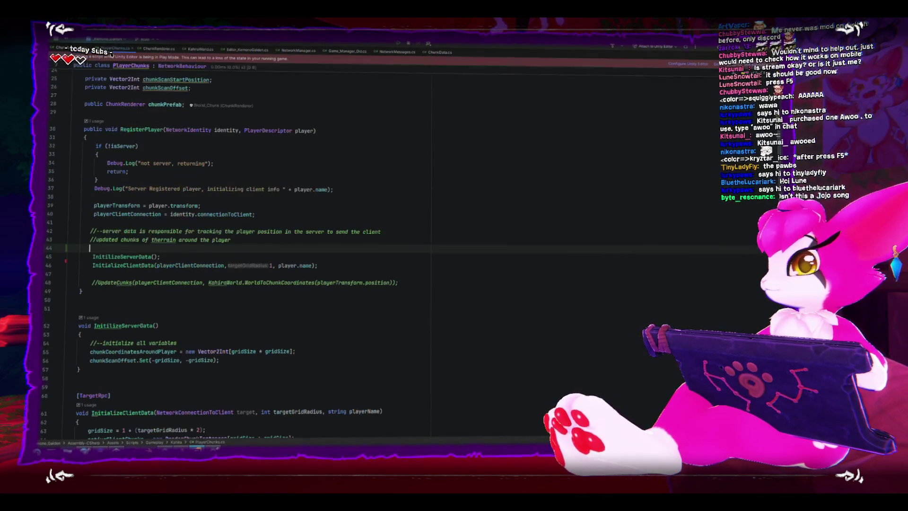
- Let Unity recompile, then return to PlayerChunks.cs in Rider
key("alt+Tab")
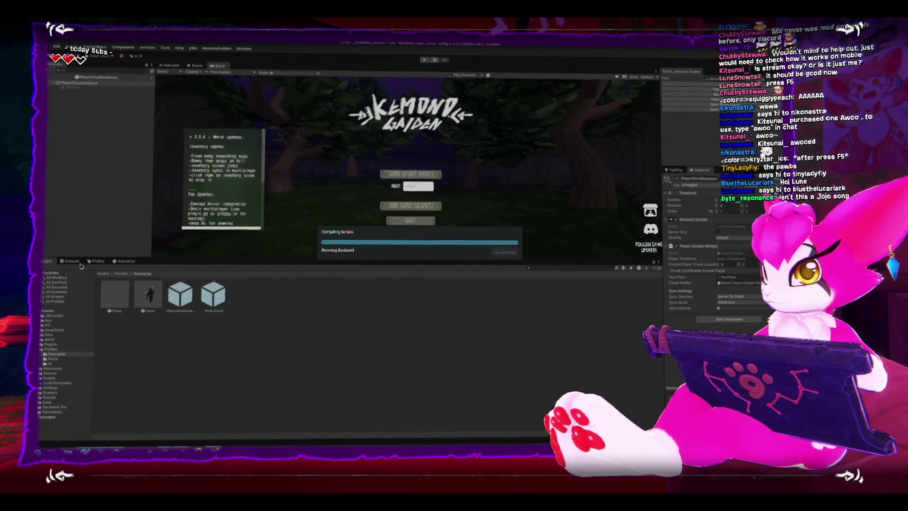
key("alt+Tab")
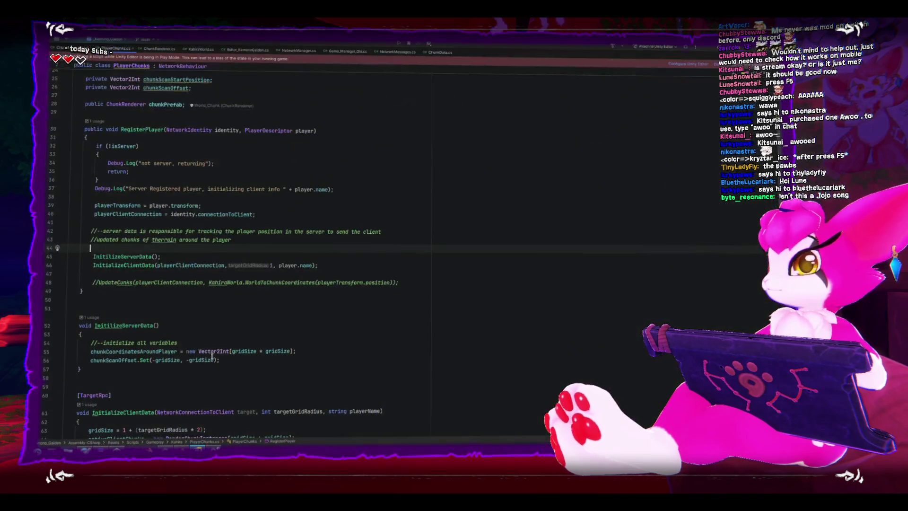
scroll(207, 325, "down", 3)
scroll(207, 325, "down", 2)
scroll(206, 325, "down", 2)
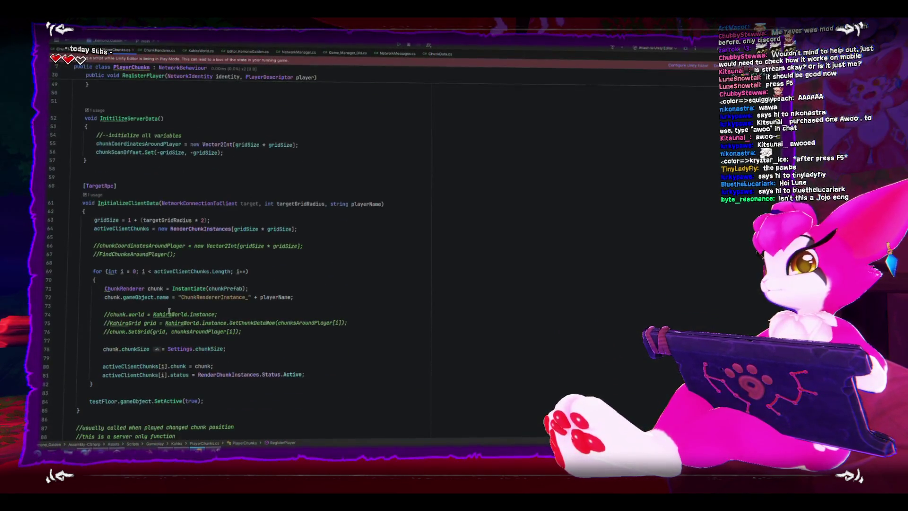
- Locate InitilizeClientData's chunk loop and start a block comment on a new line above it
left_click(144, 288)
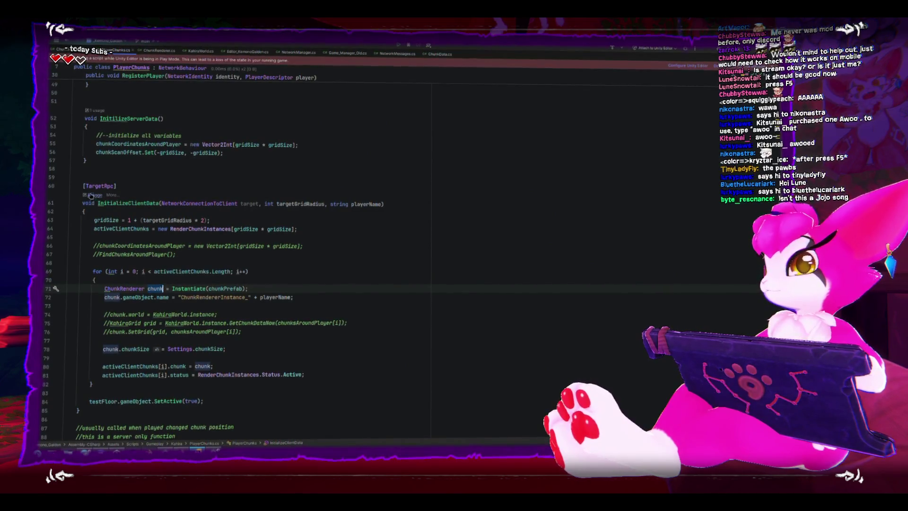
left_click_drag(83, 186, 352, 204)
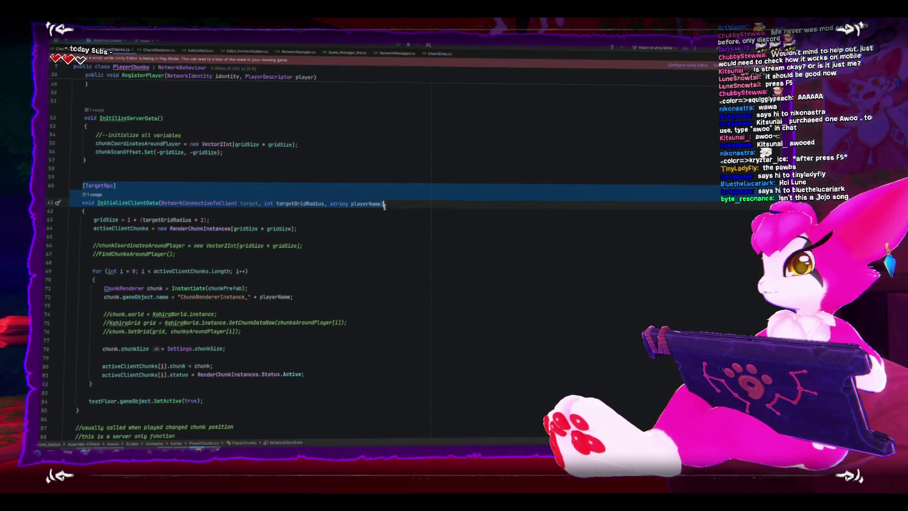
left_click(187, 251)
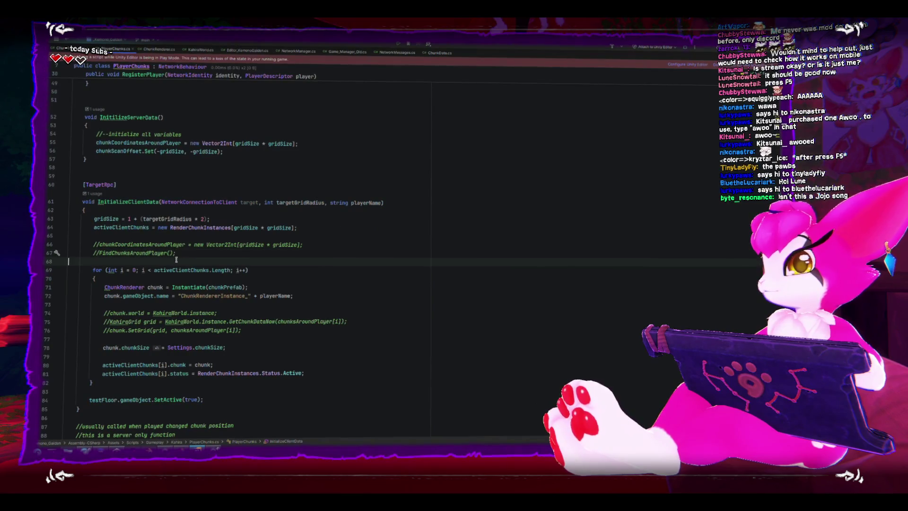
key("Return")
type("/*")
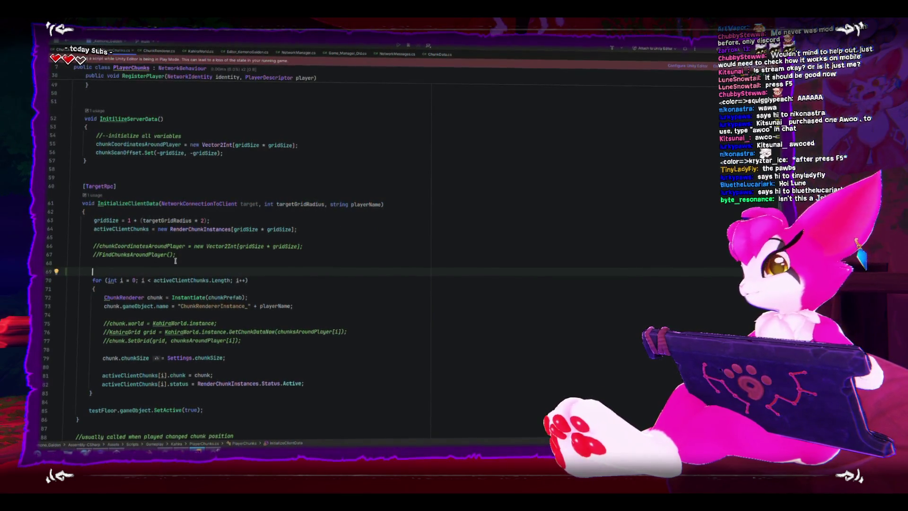
- End the block comment after the loop's closing brace so only testFloor activation runs
left_click(149, 394)
key("Return")
type("*/")
key("Return")
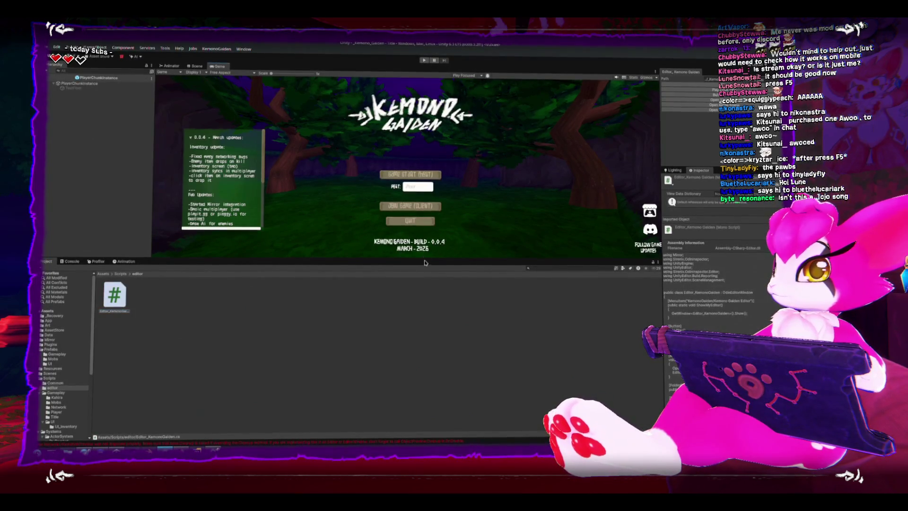
- Drag the Game/Project divider down to make the Game view taller before building
left_click_drag(423, 259, 423, 329)
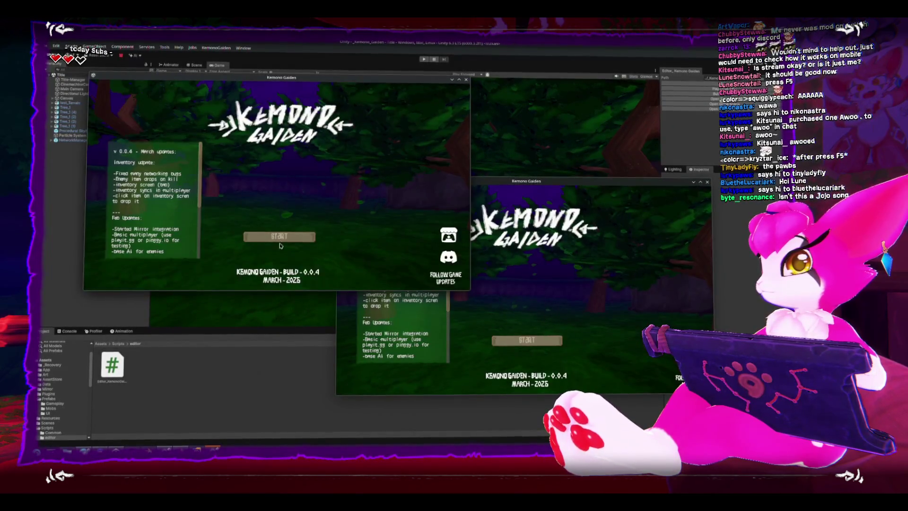
- Host a game in the upper build window and reach its in-game menu
left_click(279, 236)
left_click(279, 196)
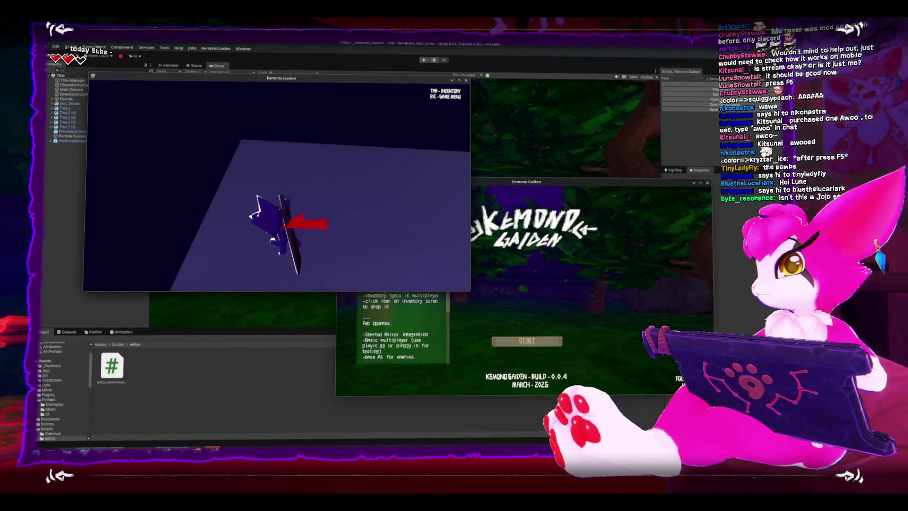
key("Escape")
- Connect the lower build window to the host and reach its in-game menu
left_click(554, 354)
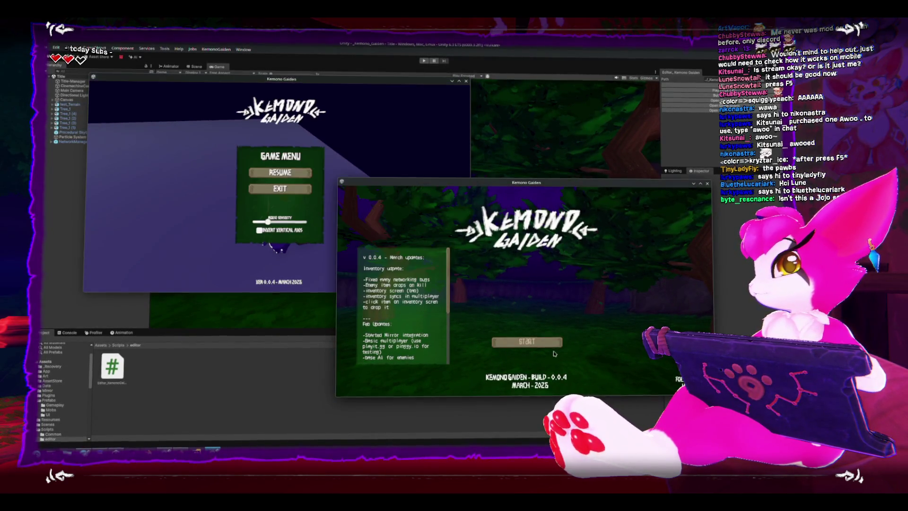
left_click(526, 342)
left_click(527, 334)
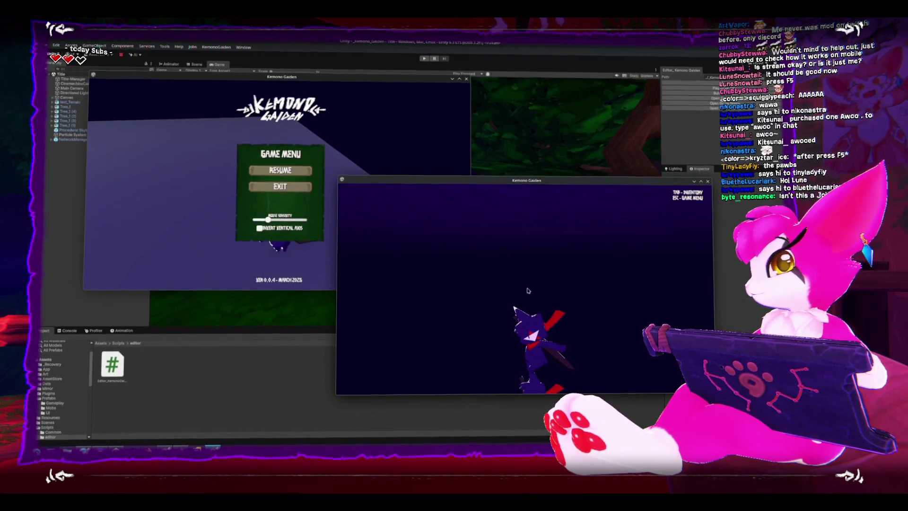
key("Escape")
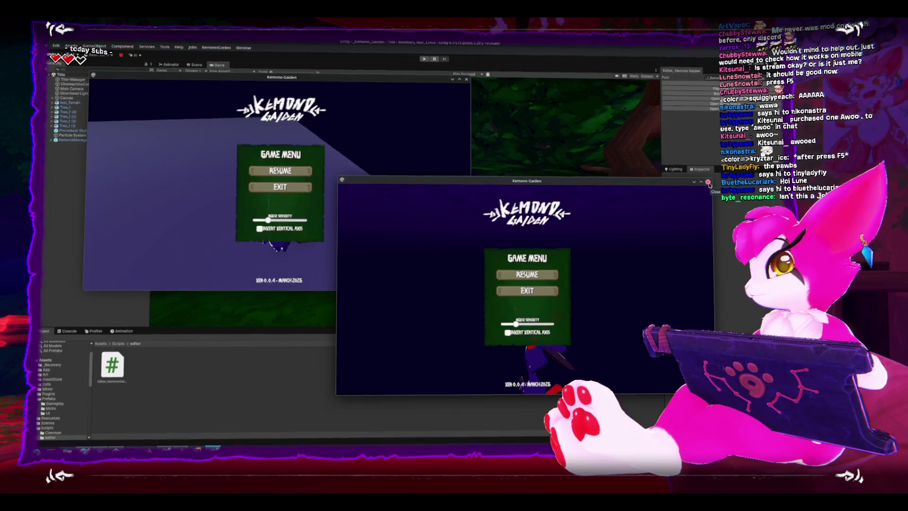
- Close both build windows and start play mode in the Unity editor
left_click(708, 183)
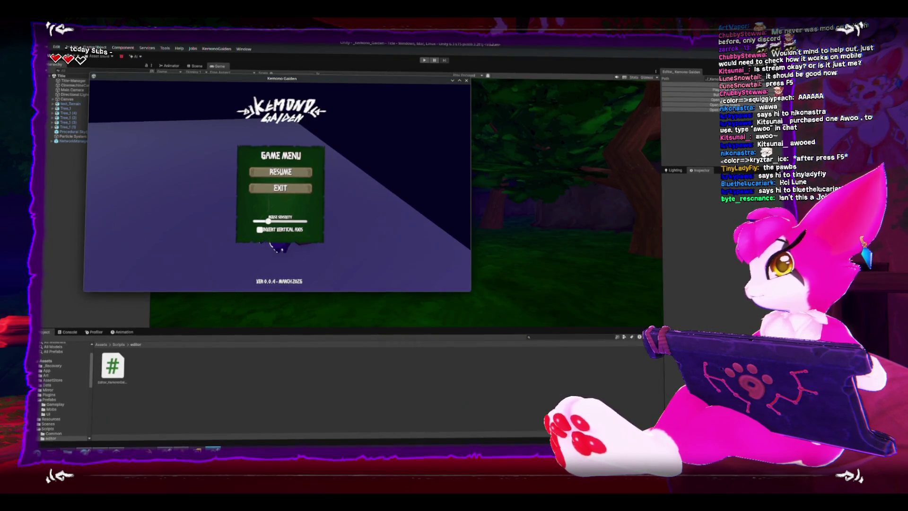
left_click_drag(276, 78, 254, 154)
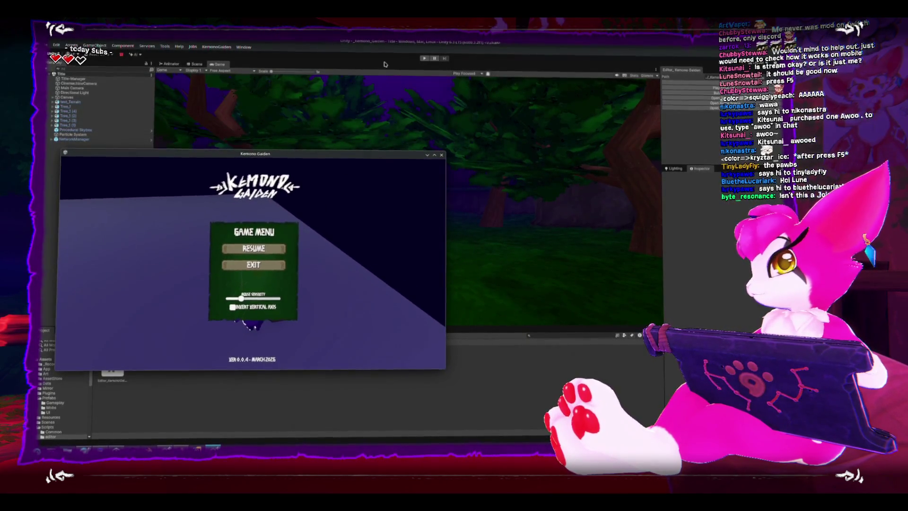
left_click(423, 57)
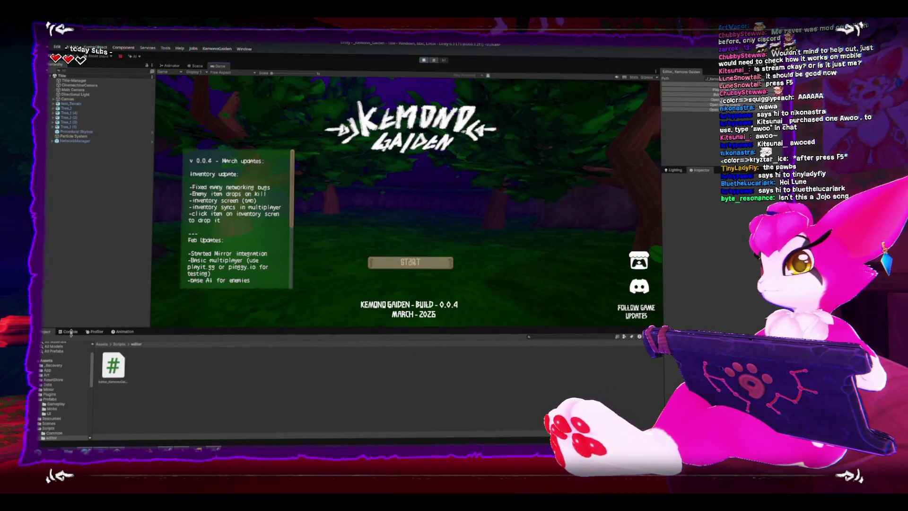
left_click(70, 331)
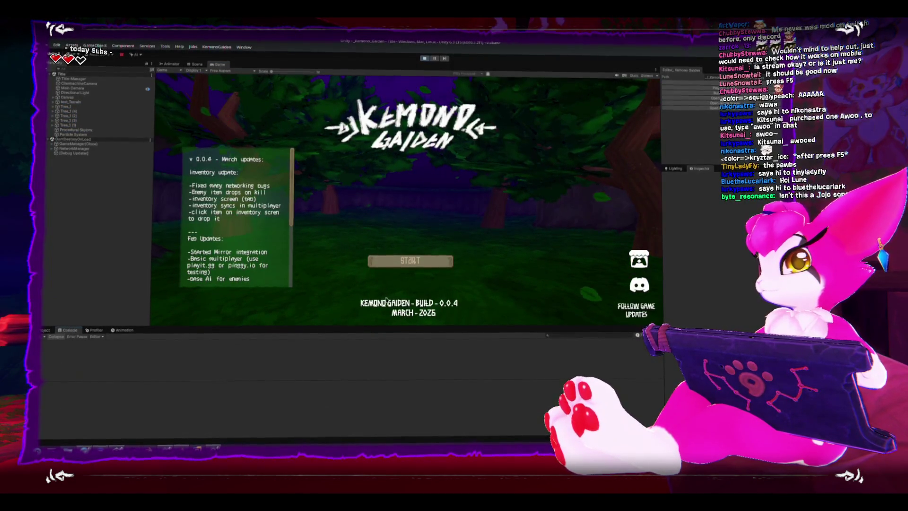
- Join localhost:7777 as a client in play mode and reach the in-game menu
left_click(424, 262)
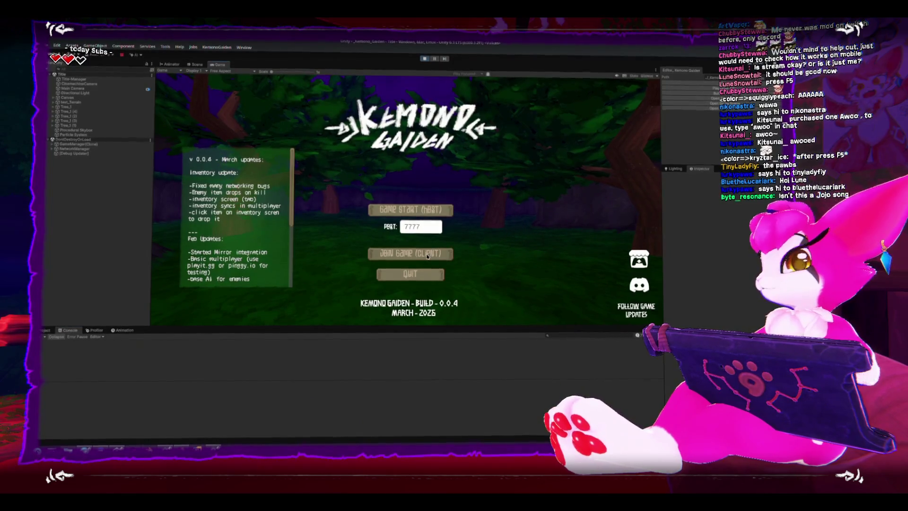
left_click(428, 255)
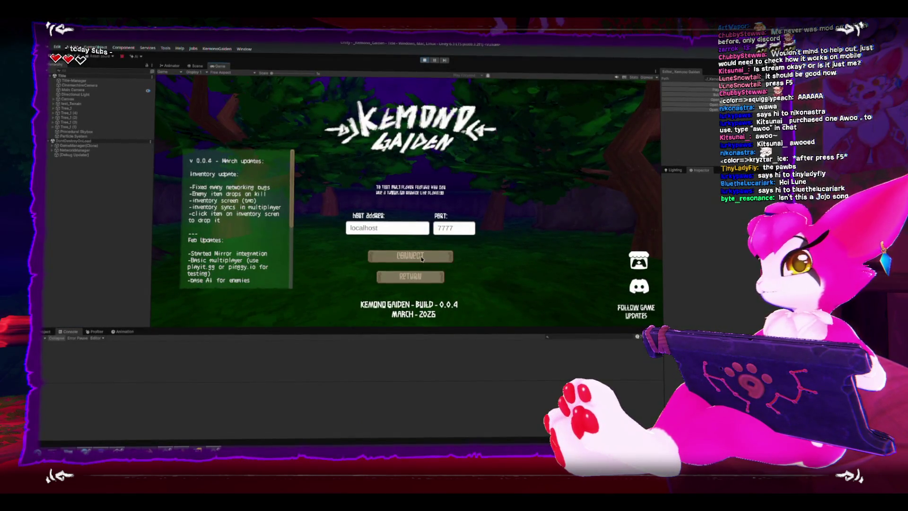
left_click(428, 256)
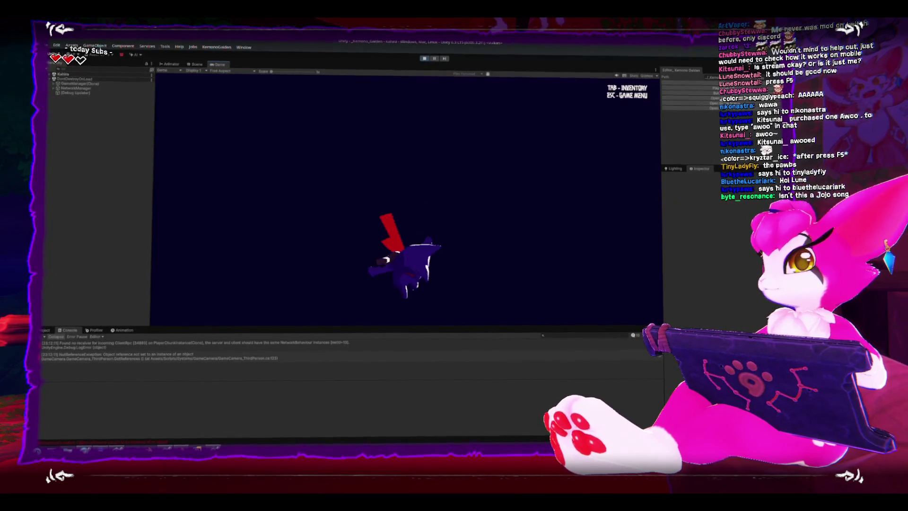
key("Escape")
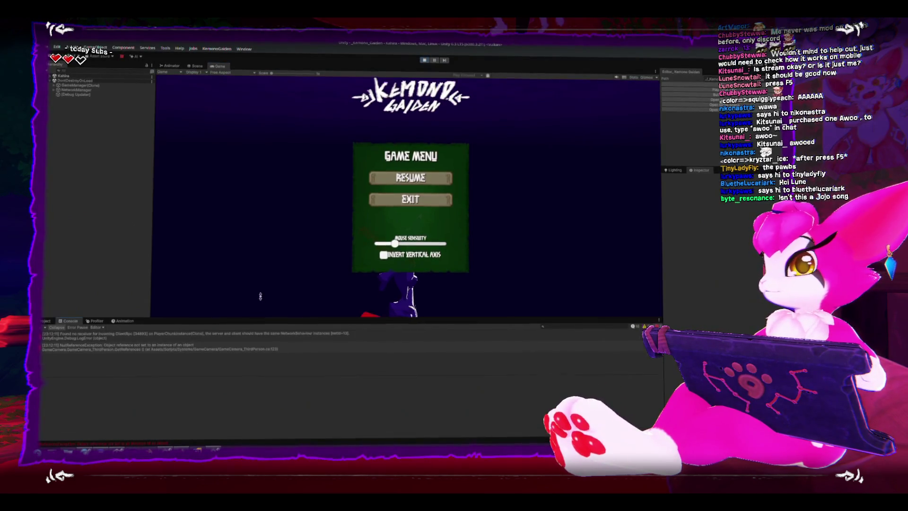
- Show the missing-receiver error's full stack trace in a taller console and inspect PlayerChunkInstance(Clone)
left_click_drag(254, 327, 250, 265)
left_click(248, 282)
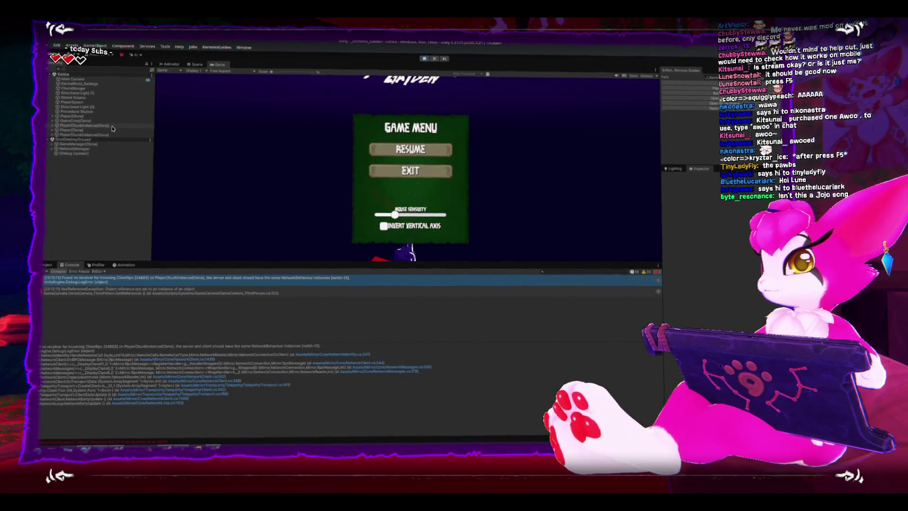
left_click(110, 127)
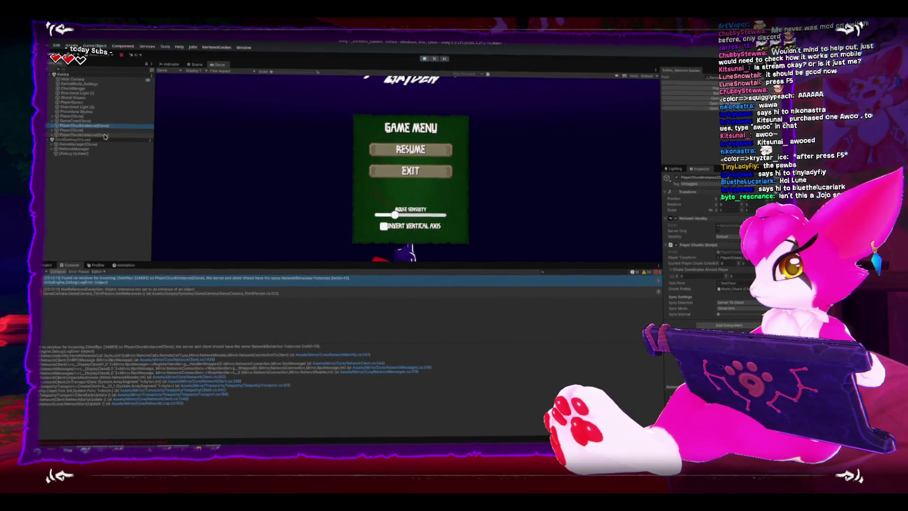
- Ping the object the console error refers to and select the error message text
left_click(104, 135)
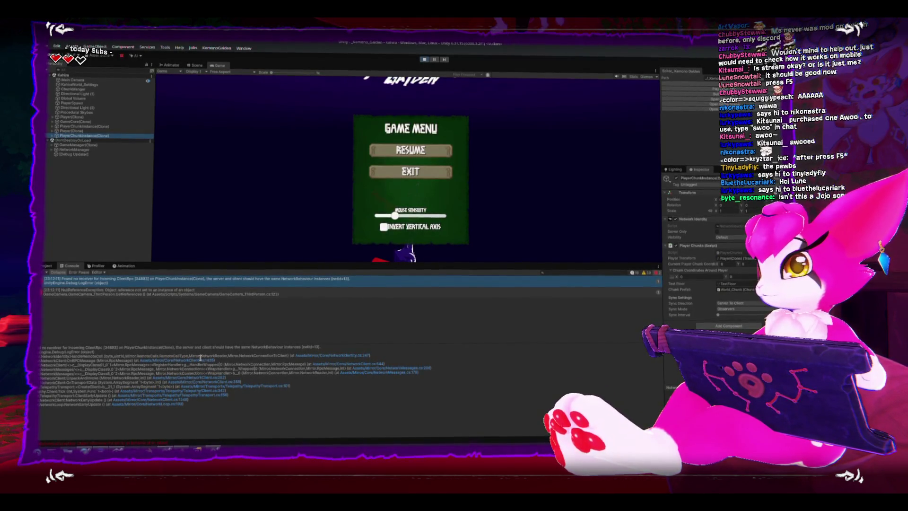
left_click(206, 283)
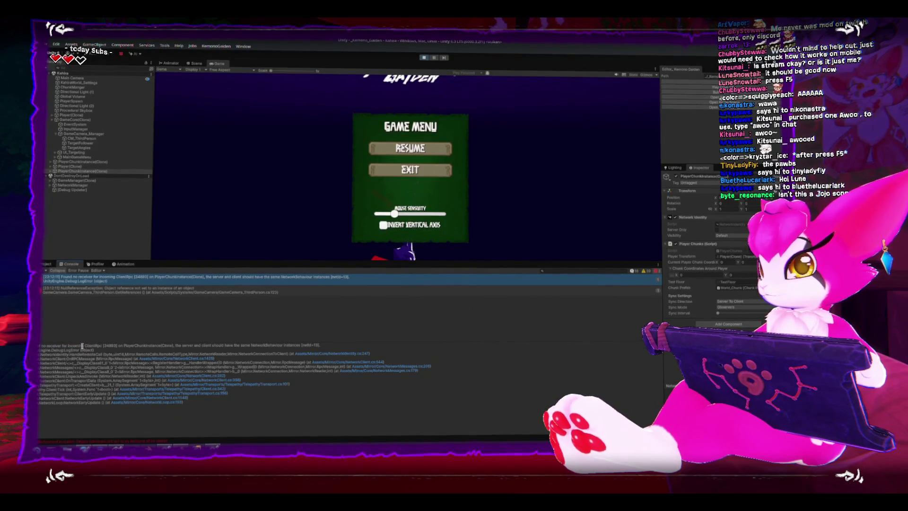
left_click_drag(110, 348, 176, 348)
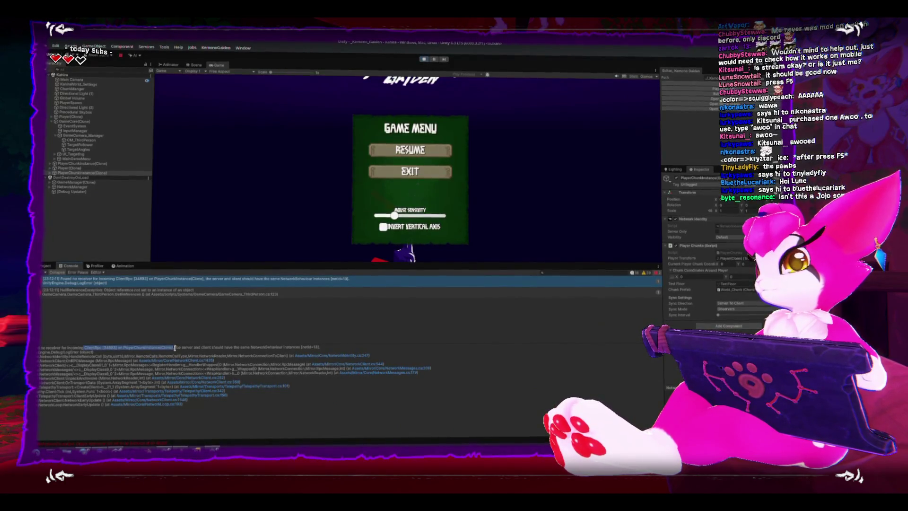
left_click_drag(175, 347, 198, 353)
left_click_drag(285, 352, 319, 351)
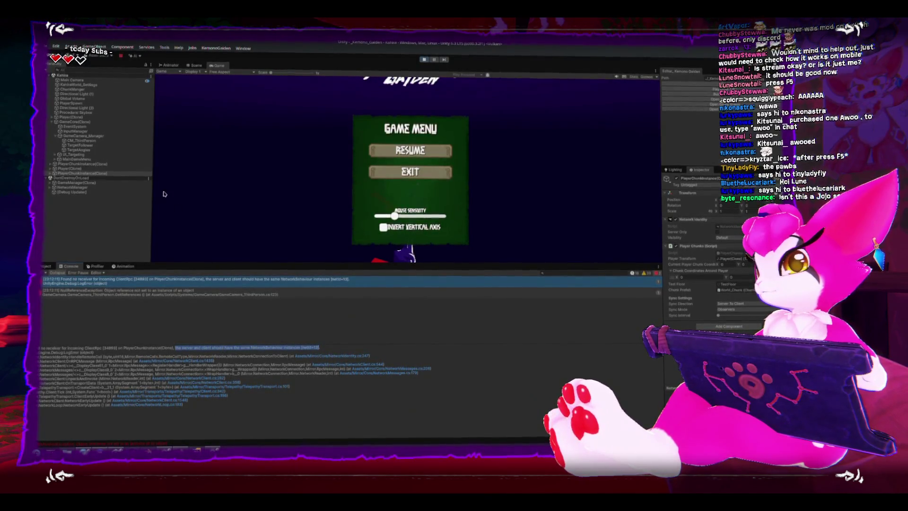
- Inspect the spawned PlayerChunkInstance clone and the object listed below it
left_click(89, 165)
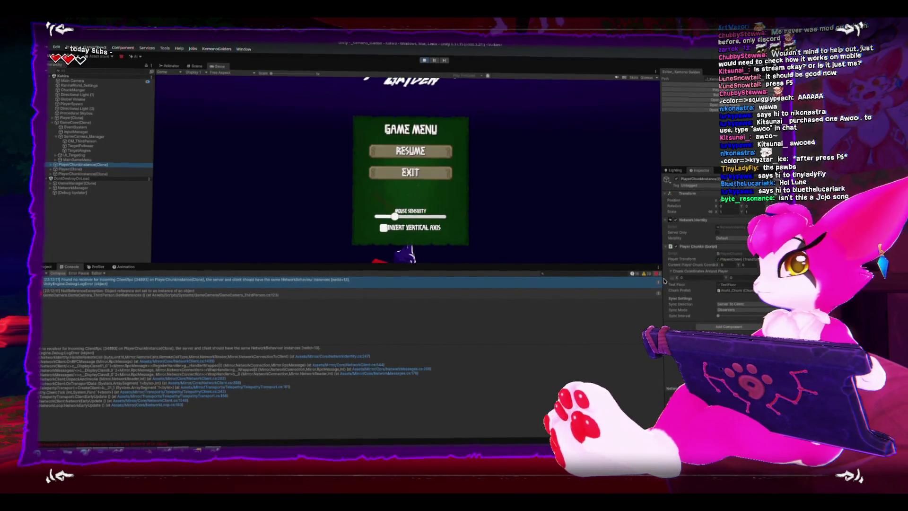
left_click(94, 174)
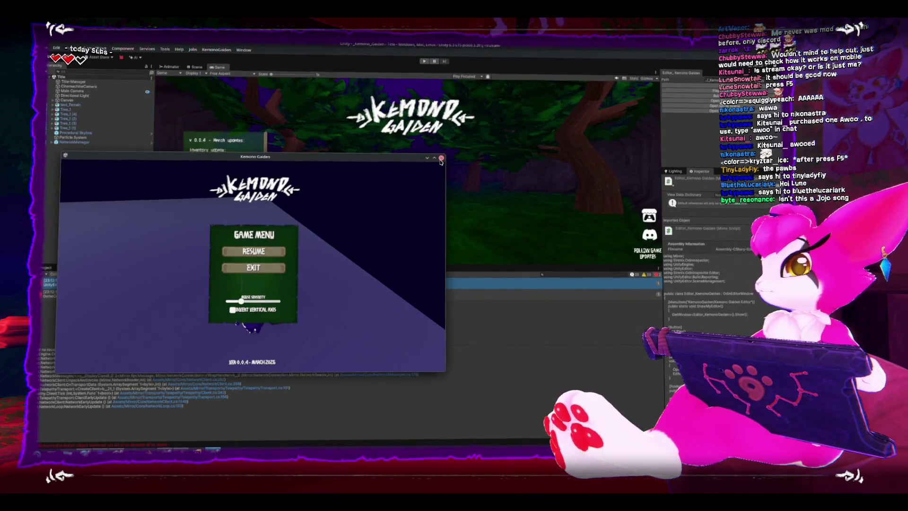
- Close the game, then in PlayerChunks.cs select playerClientConnection and jump to RegisterPlayer's caller
left_click(441, 159)
key("alt+Tab")
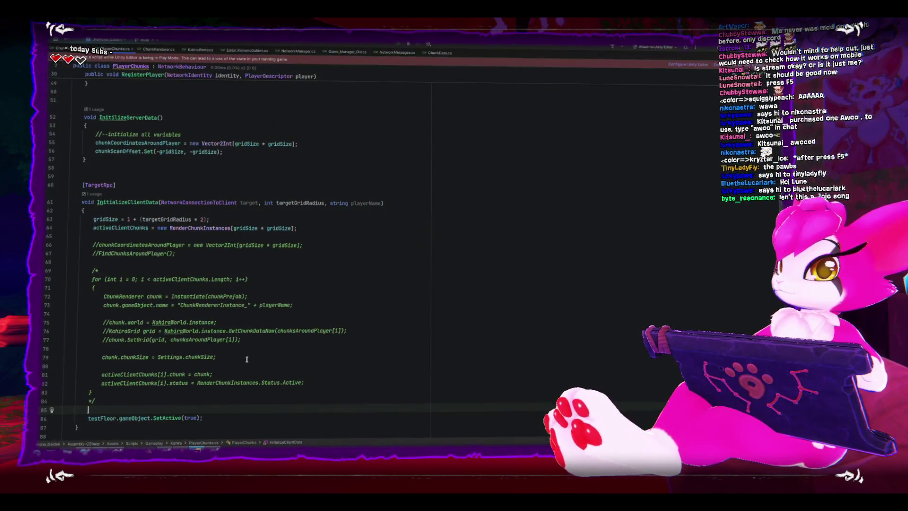
scroll(247, 359, "up", 1)
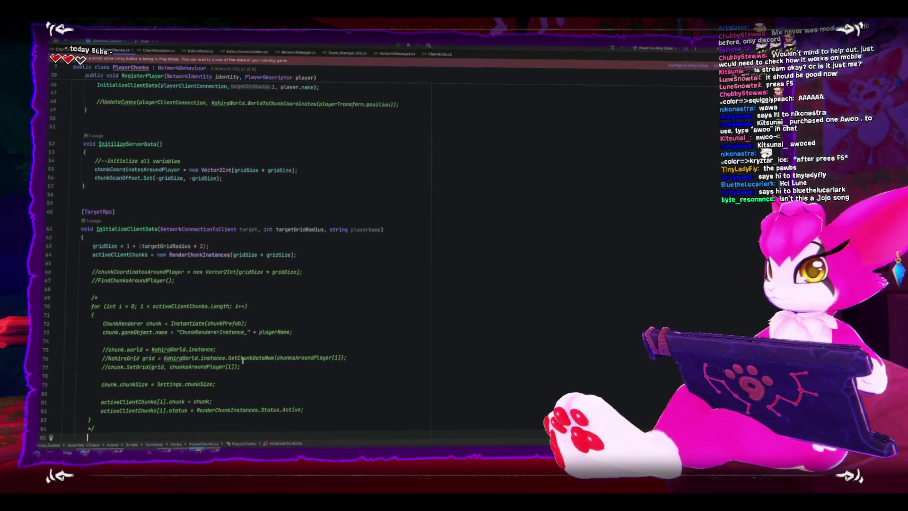
scroll(242, 361, "up", 4)
scroll(243, 361, "up", 2)
scroll(242, 363, "up", 1)
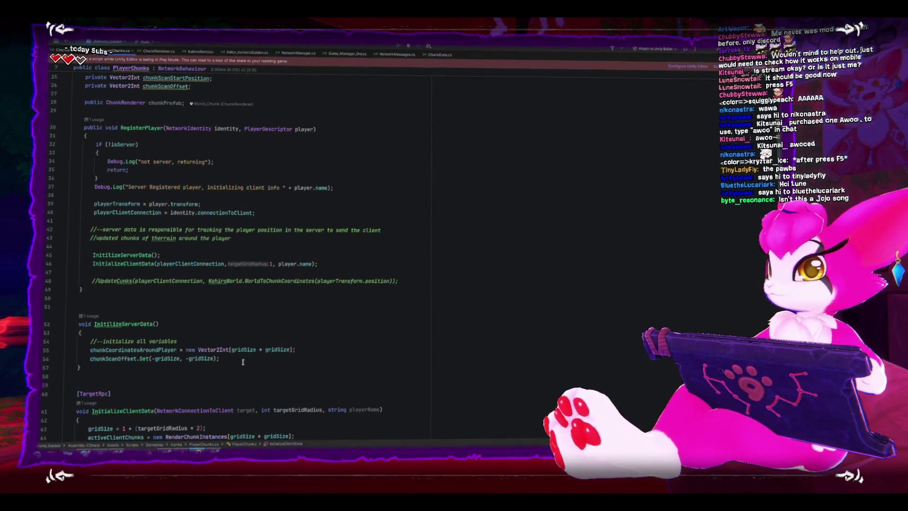
double_click(206, 263)
scroll(248, 305, "up", 2)
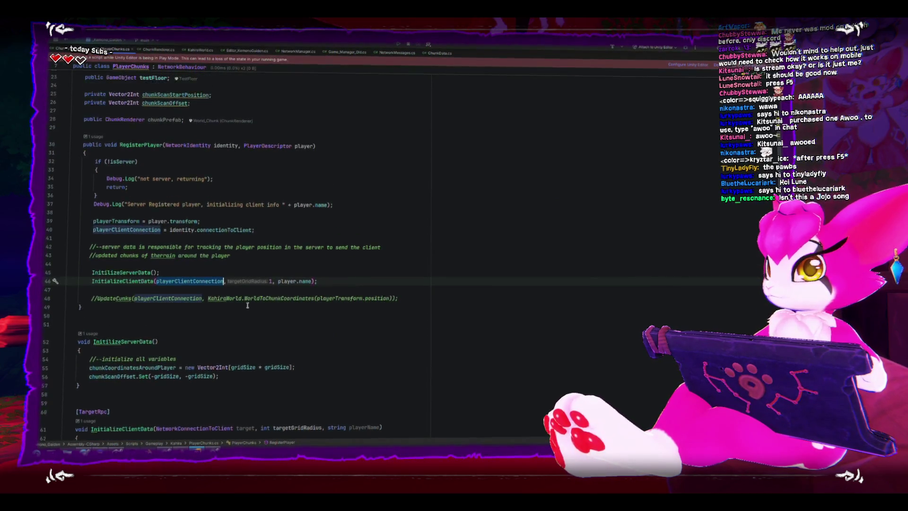
scroll(247, 305, "up", 2)
scroll(247, 306, "up", 4)
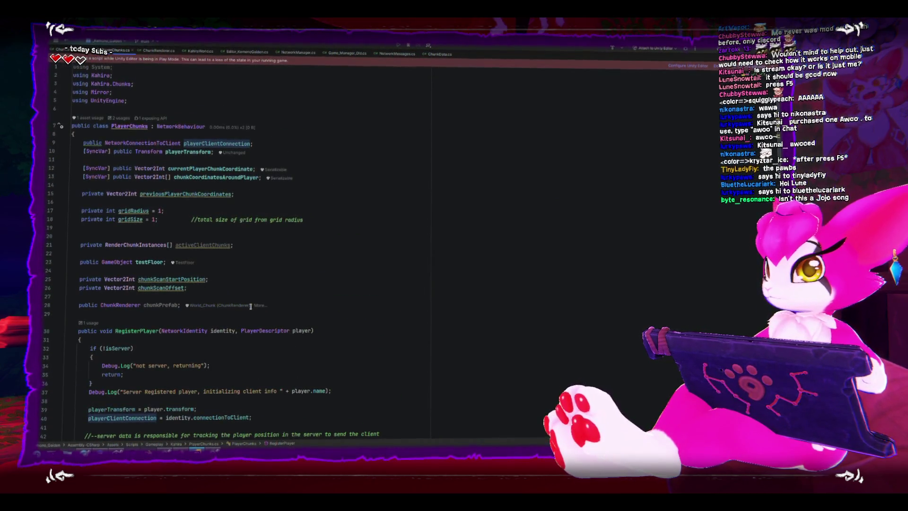
scroll(251, 306, "down", 2)
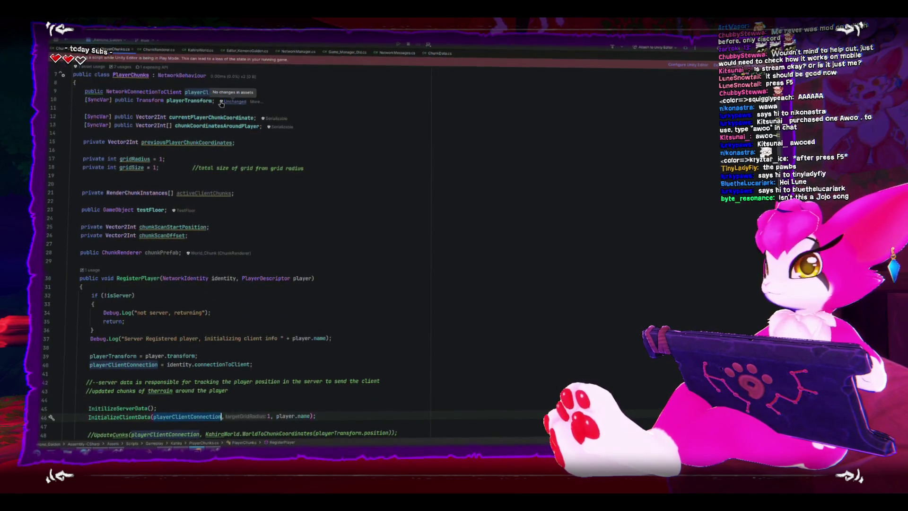
scroll(249, 325, "down", 1)
scroll(249, 326, "down", 1)
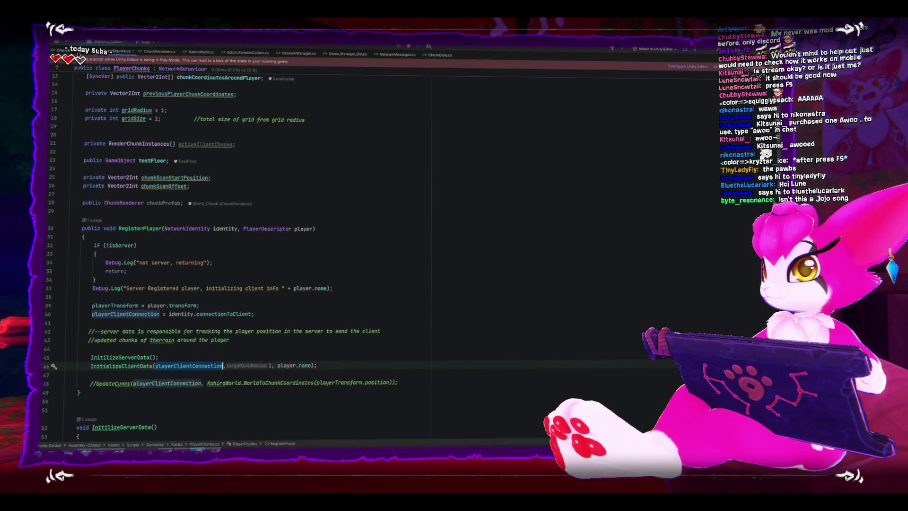
key("ctrl+alt+Left")
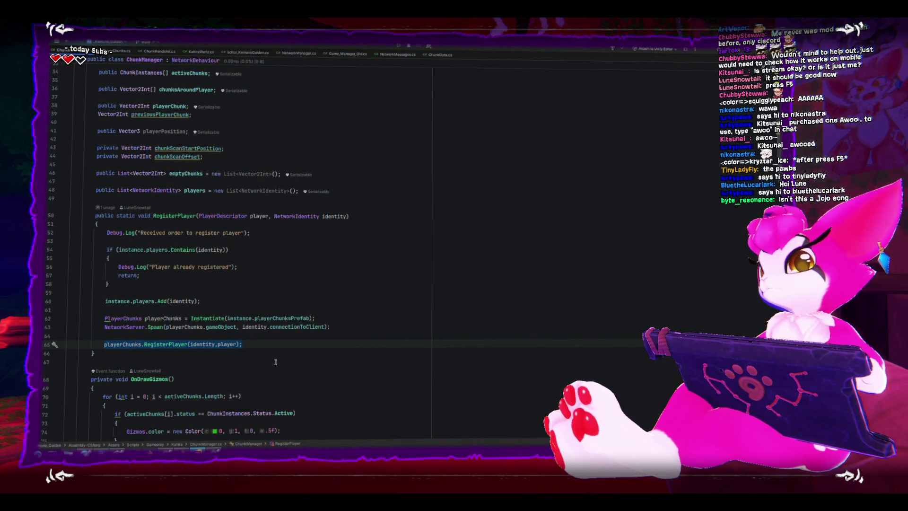
scroll(275, 362, "down", 1)
scroll(275, 361, "down", 1)
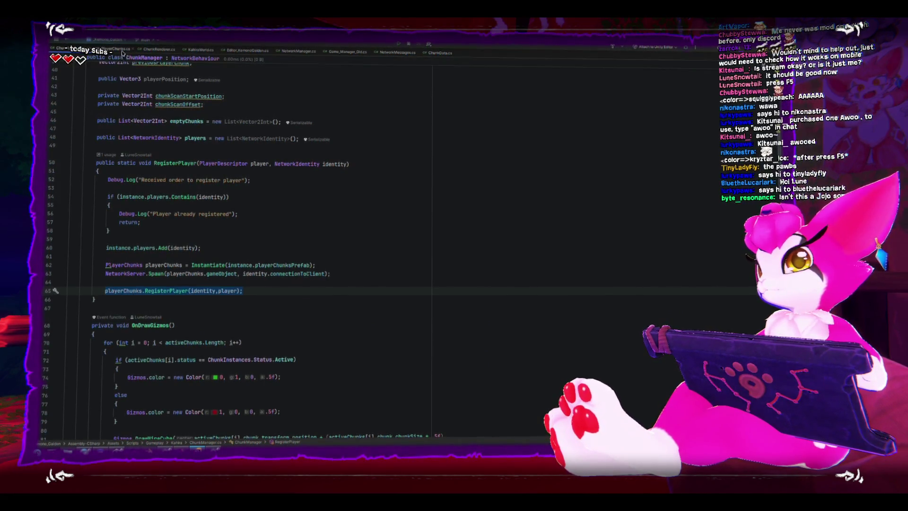
key("ctrl+alt+Left")
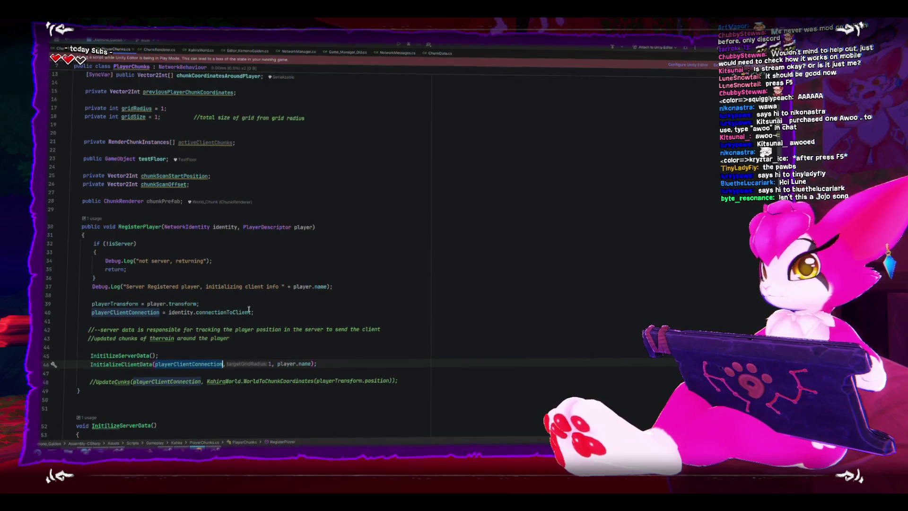
key("Up")
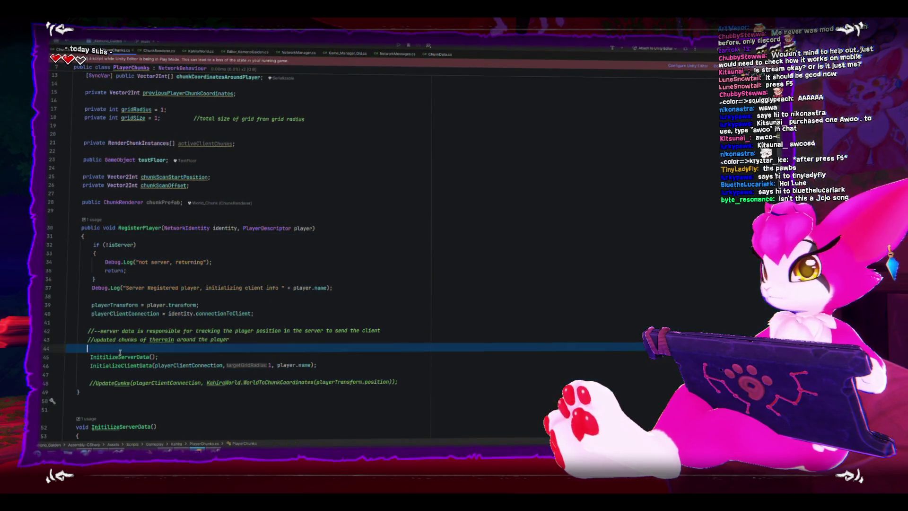
left_click(121, 356, "ctrl")
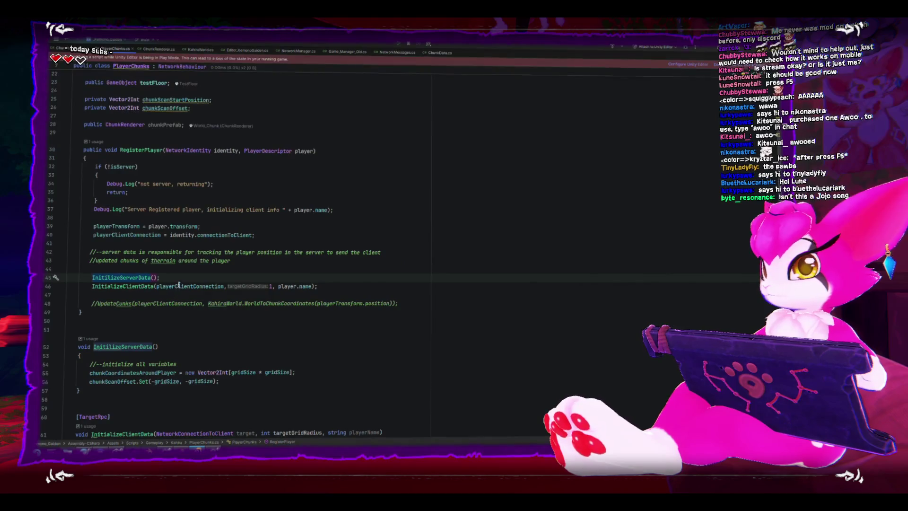
left_click(93, 278)
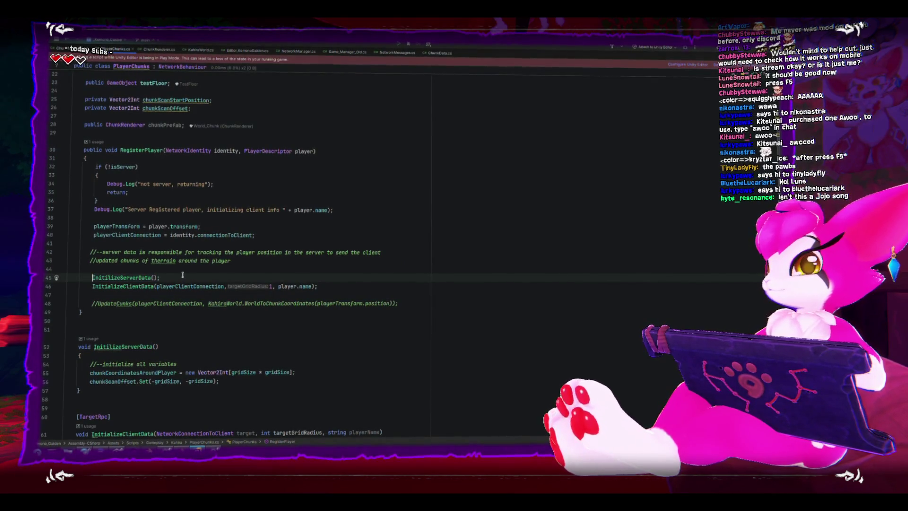
type("//")
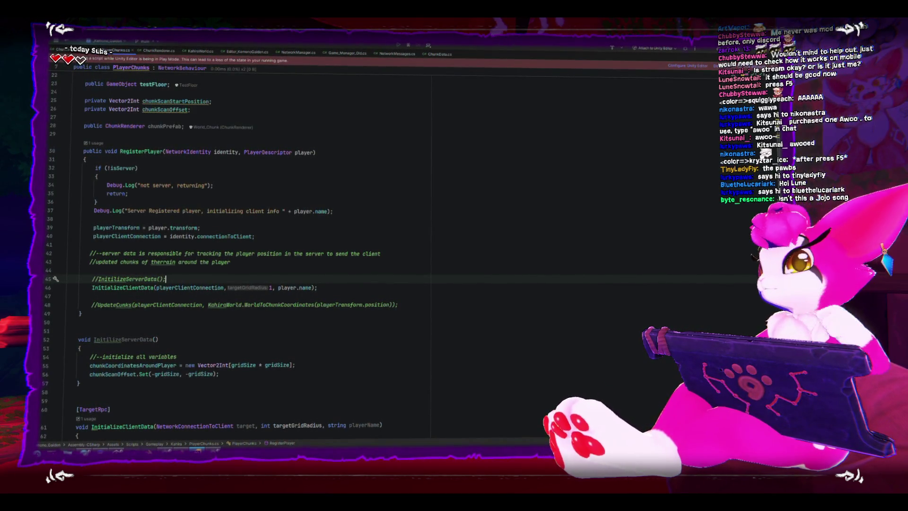
key("End")
key("Return")
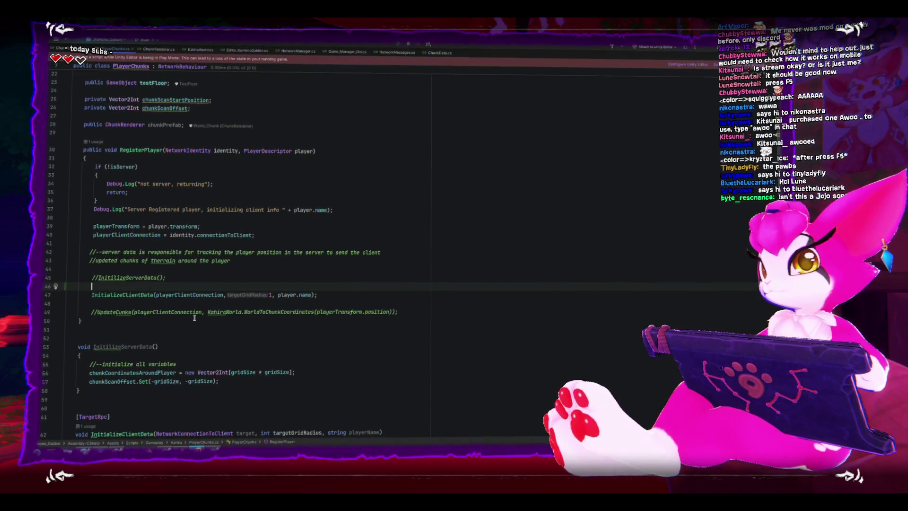
scroll(234, 284, "down", 3)
left_click(126, 268)
double_click(125, 268)
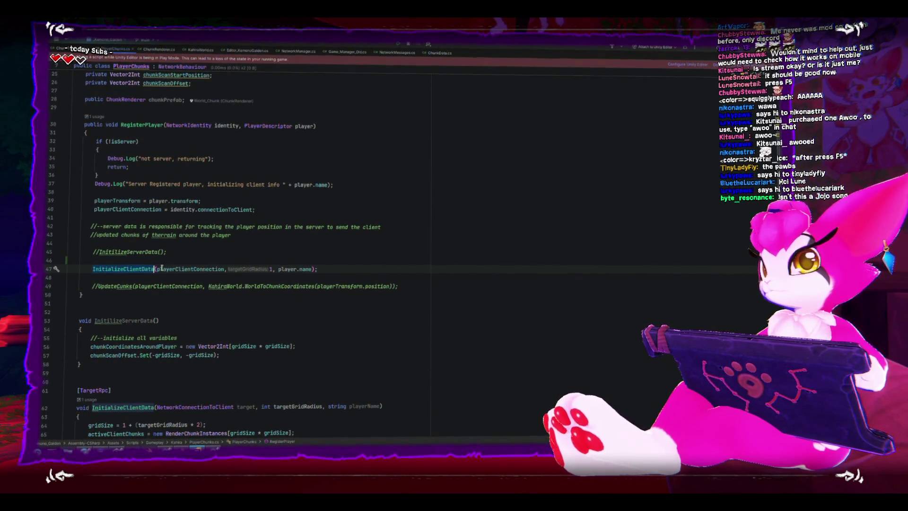
left_click_drag(94, 202, 216, 205)
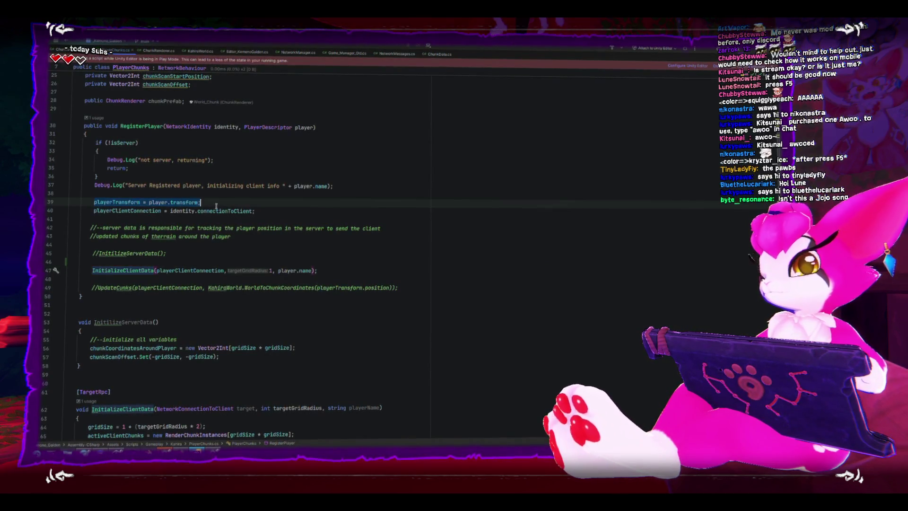
double_click(103, 211)
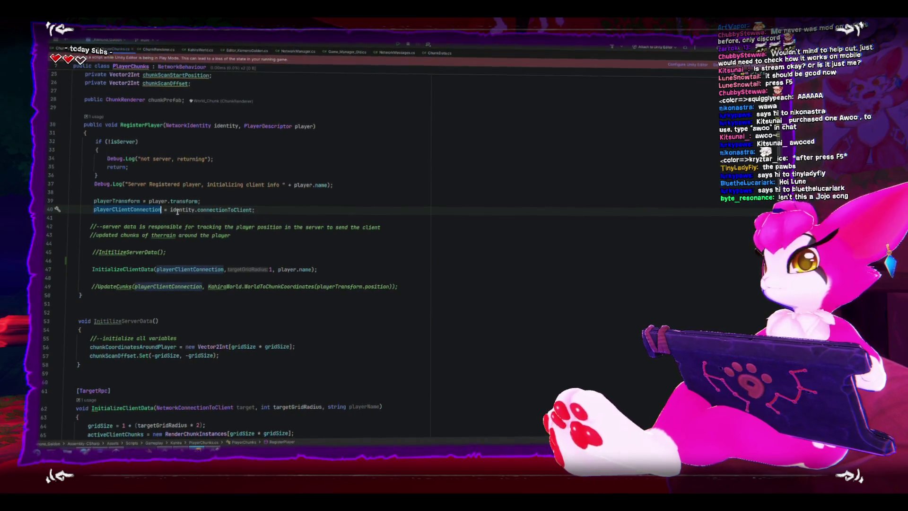
left_click(210, 211)
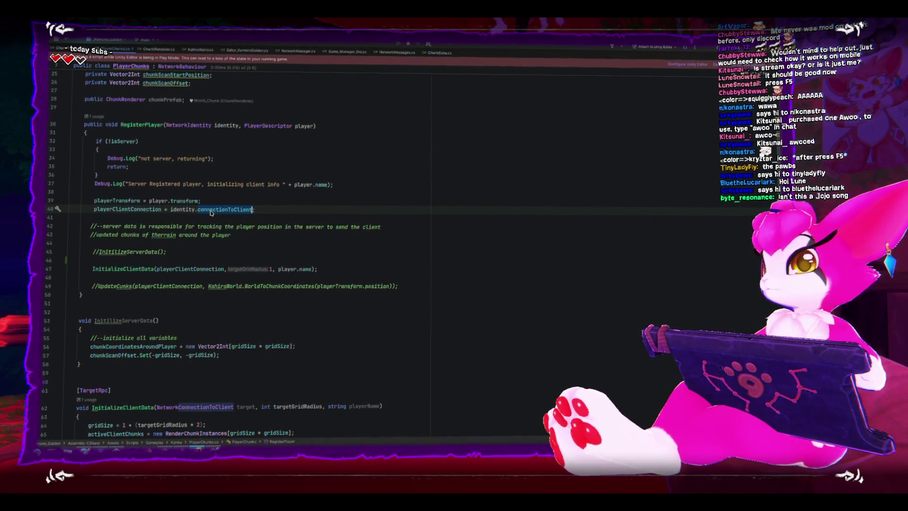
scroll(200, 256, "down", 2)
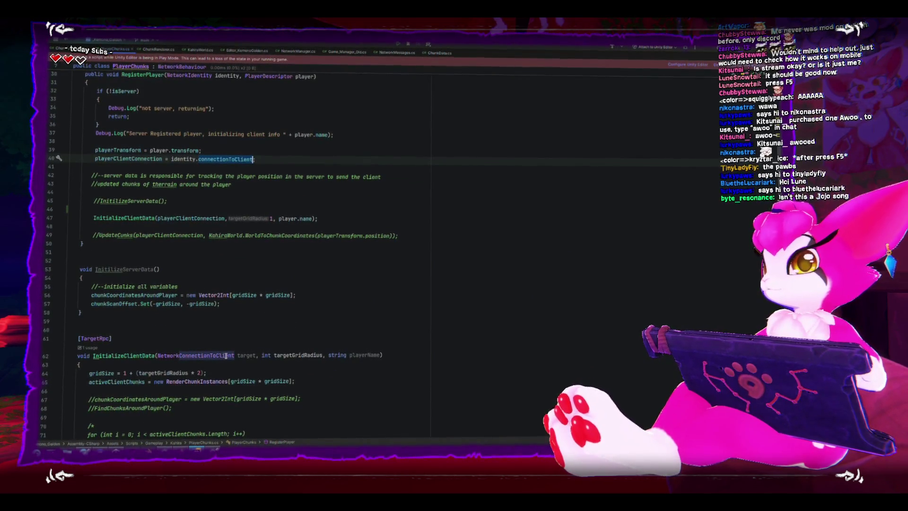
left_click(142, 355)
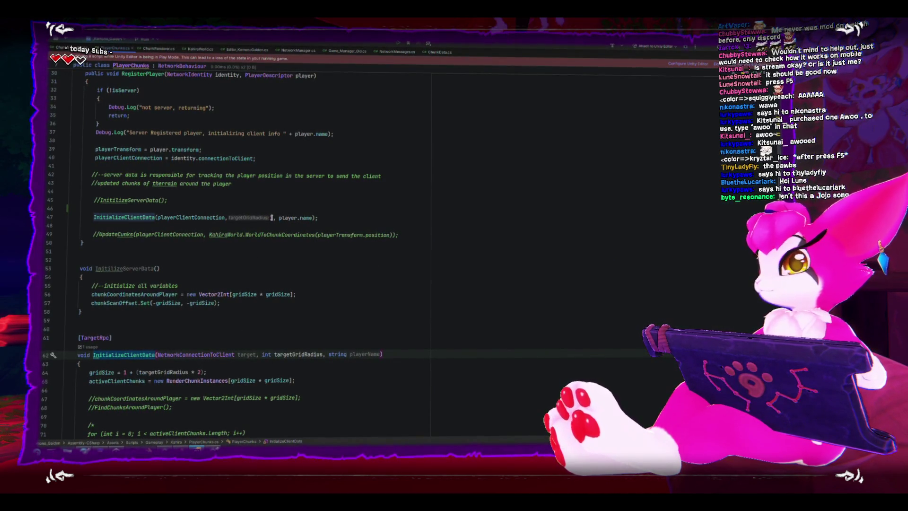
- Remove the player.name argument from the call and the playerName parameter from InitializeClientData
left_click_drag(278, 218, 309, 219)
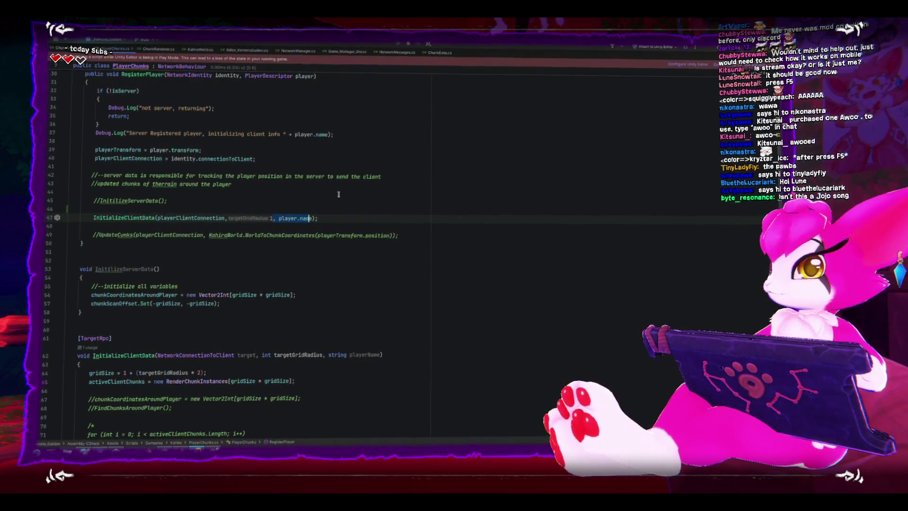
key("BackSpace")
key("BackSpace")
key("BackSpace")
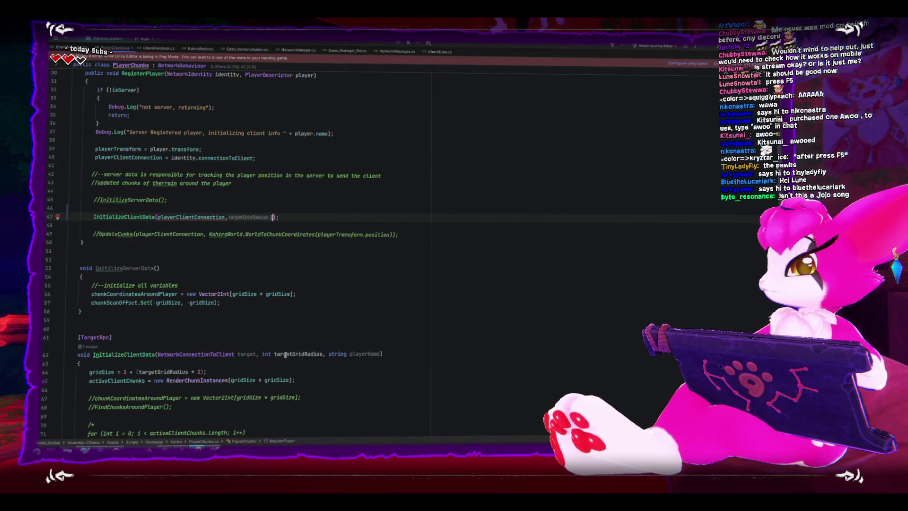
left_click(320, 358)
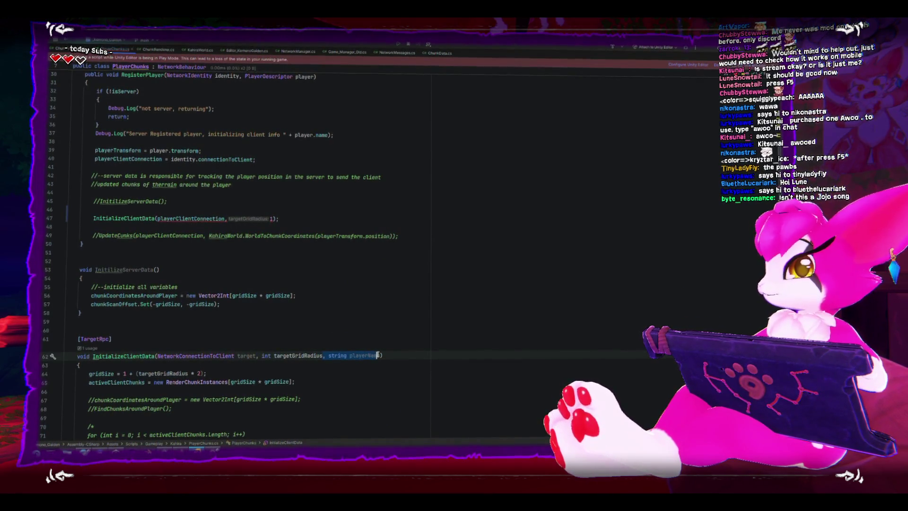
key("BackSpace")
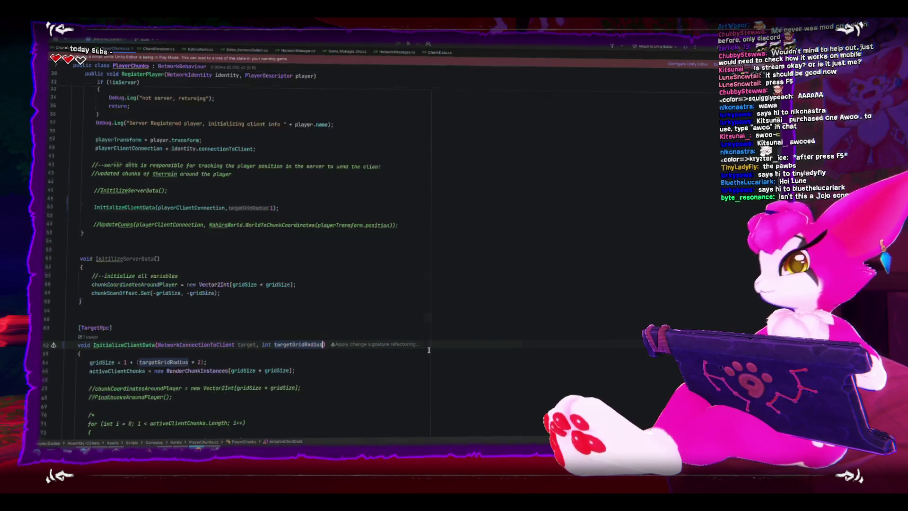
scroll(338, 317, "down", 7)
scroll(338, 317, "up", 3)
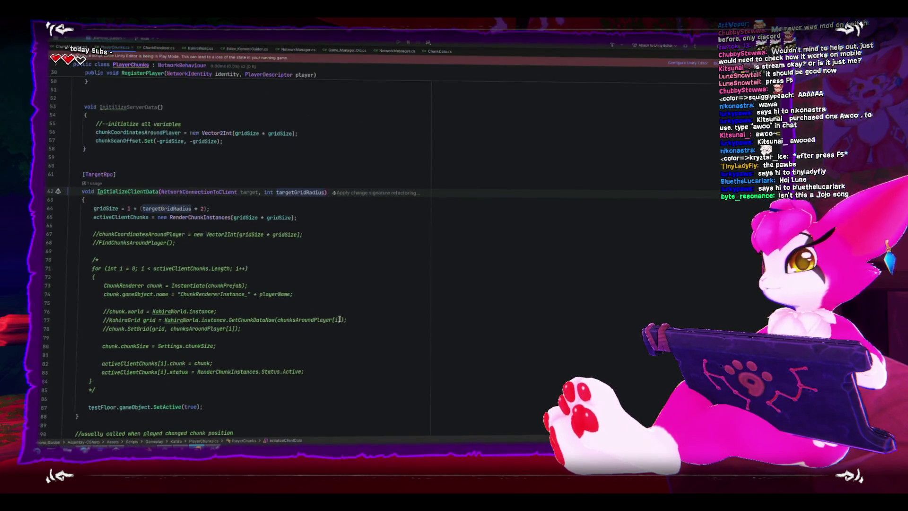
- Uncomment the chunk-creation loop and drop playerName from the chunk name, then return to Unity
left_click(229, 255)
key("BackSpace")
key("BackSpace")
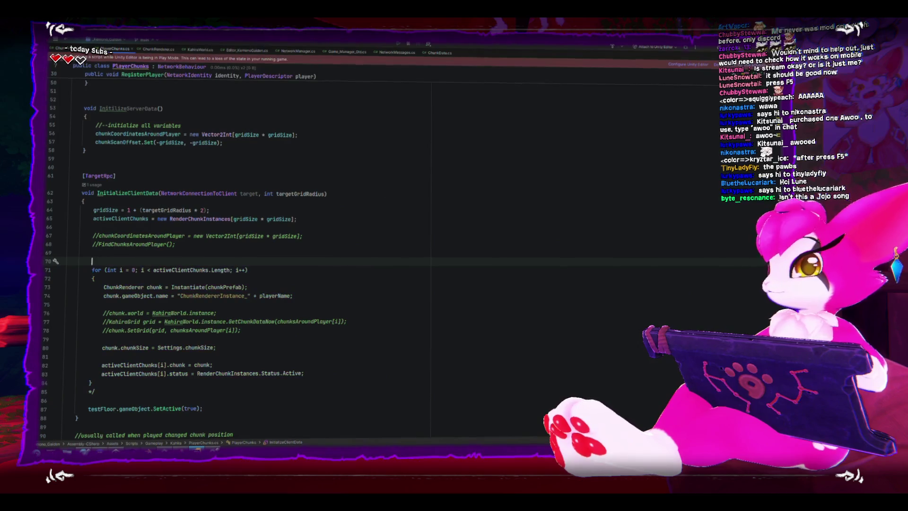
key("Down")
scroll(229, 264, "down", 3)
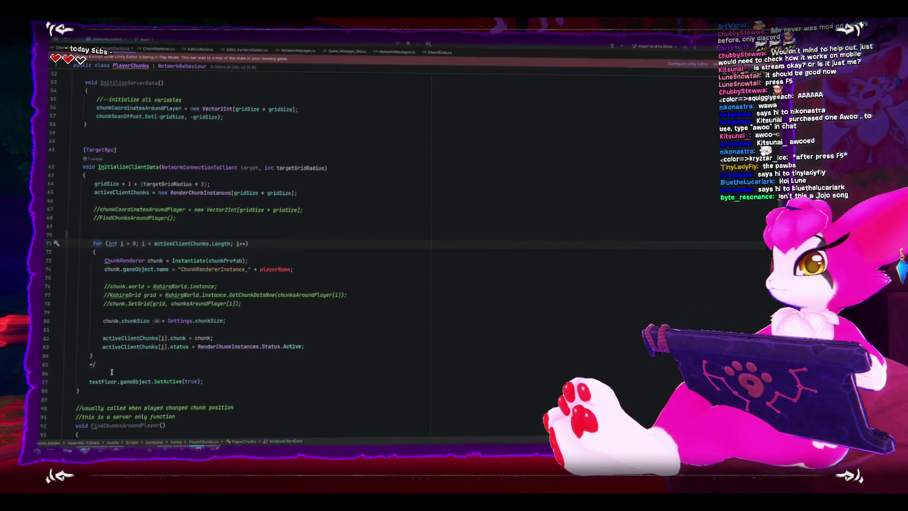
left_click(95, 364)
key("BackSpace")
key("BackSpace")
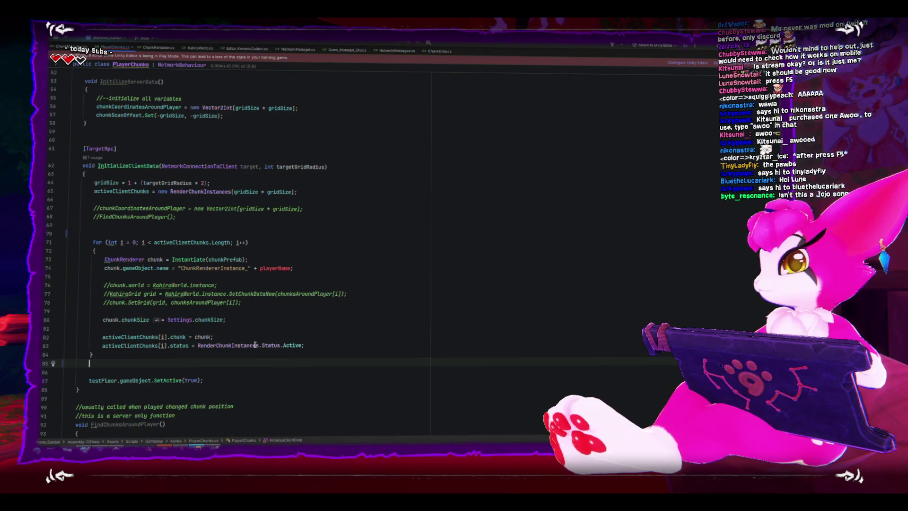
left_click(290, 270)
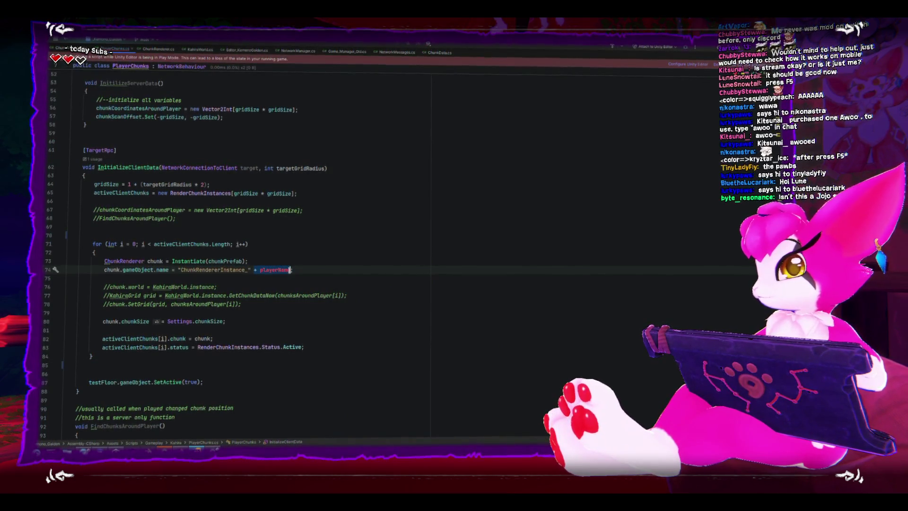
key("ctrl+BackSpace")
key("ctrl+BackSpace")
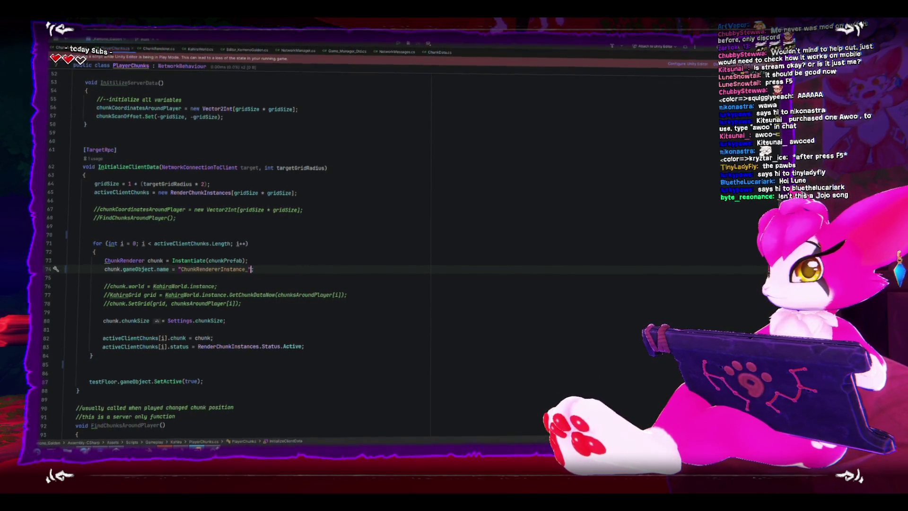
type("\"")
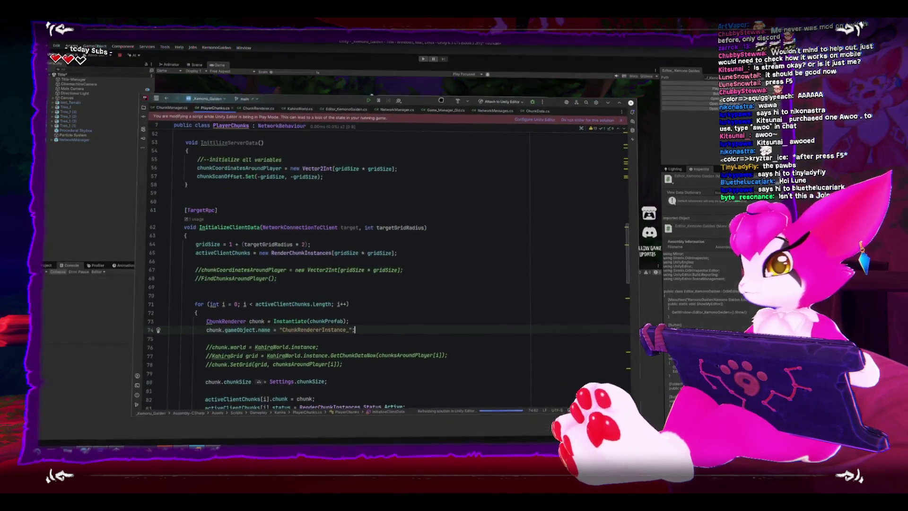
key("alt+Tab")
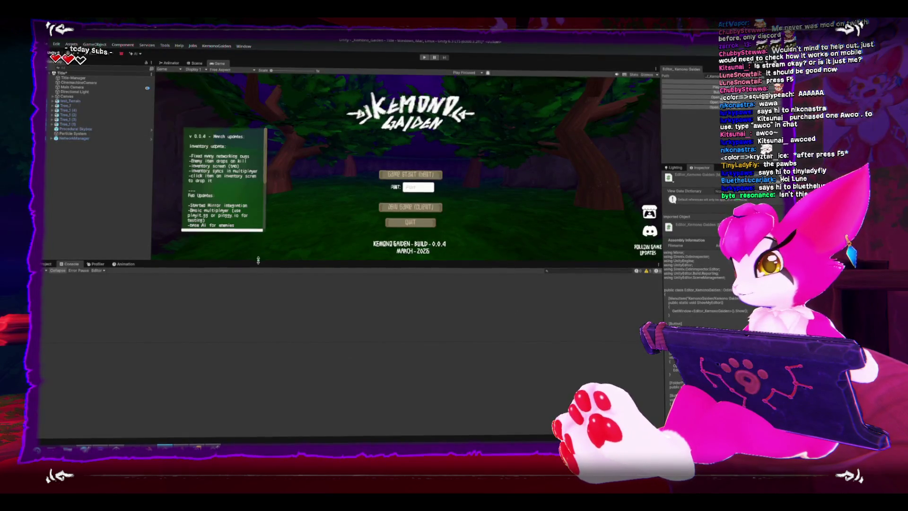
- Enlarge the Game view, play as host on port 7777, reach the game menu, and leave to the main menu
left_click_drag(261, 262, 234, 317)
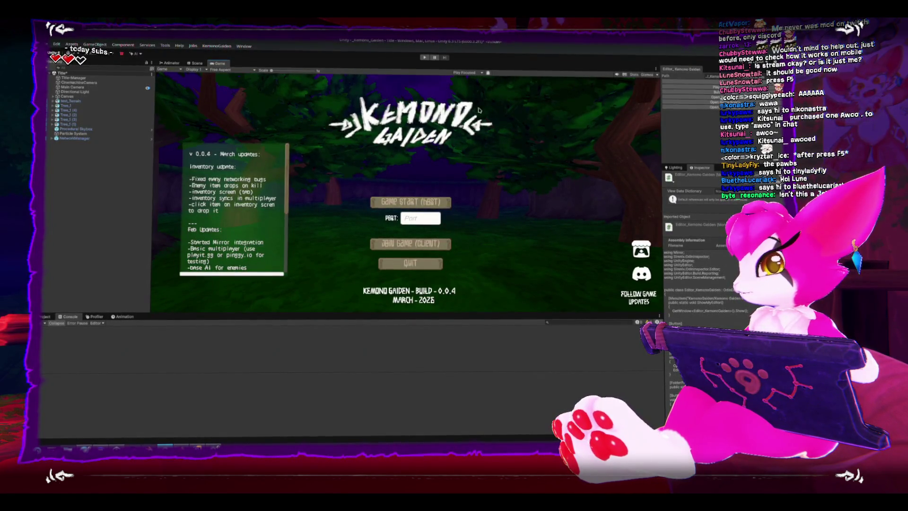
left_click(431, 58)
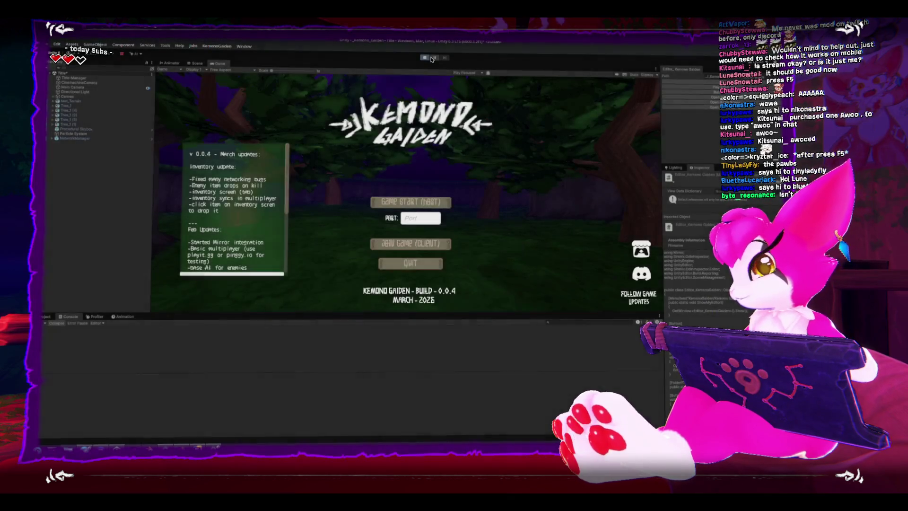
left_click(411, 203)
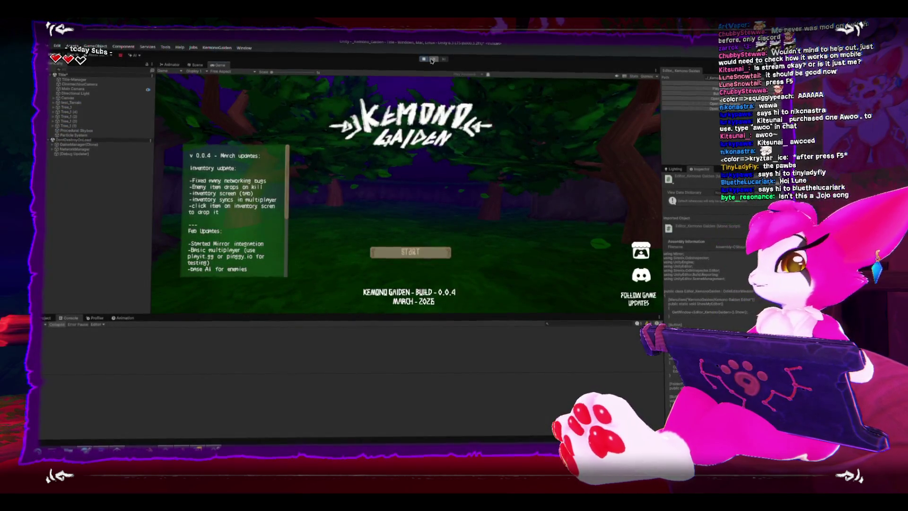
left_click(415, 250)
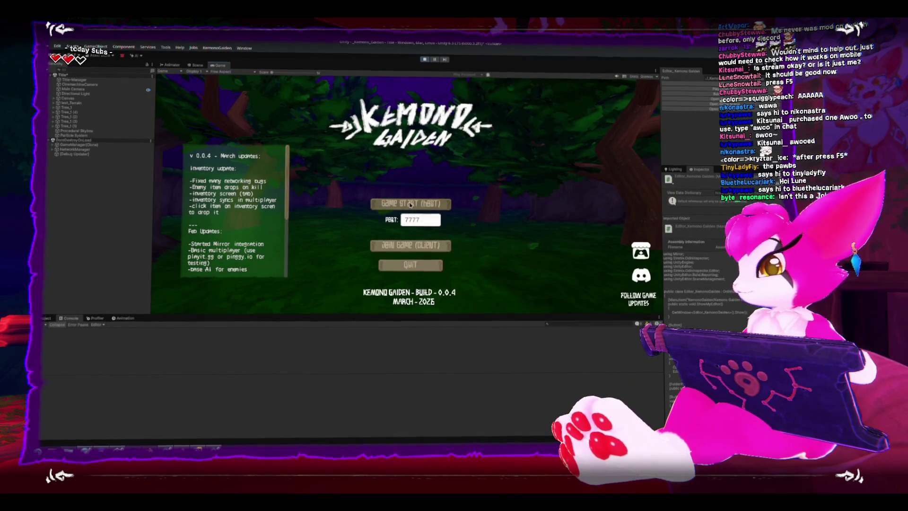
left_click(410, 204)
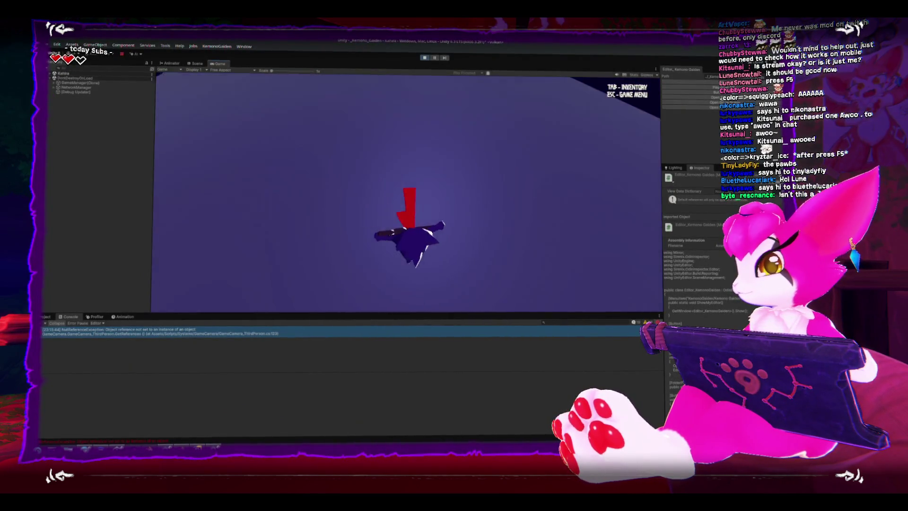
key("Escape")
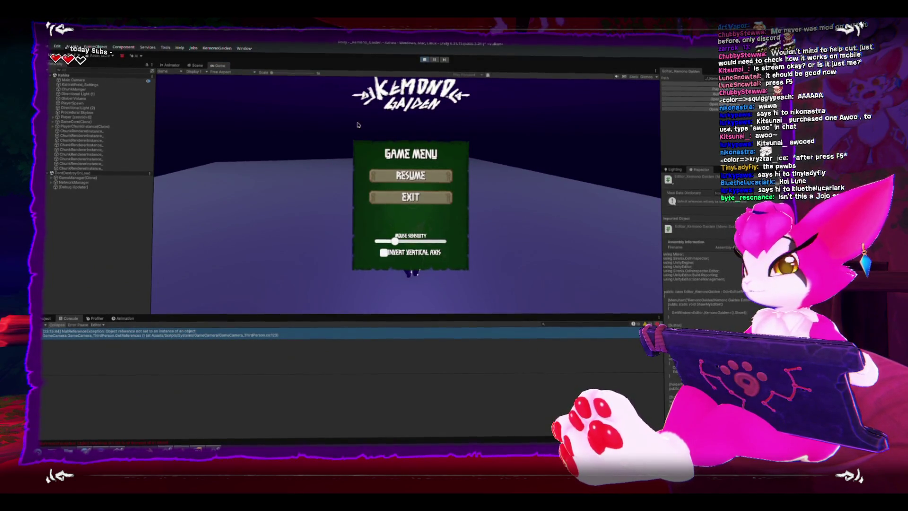
left_click(411, 197)
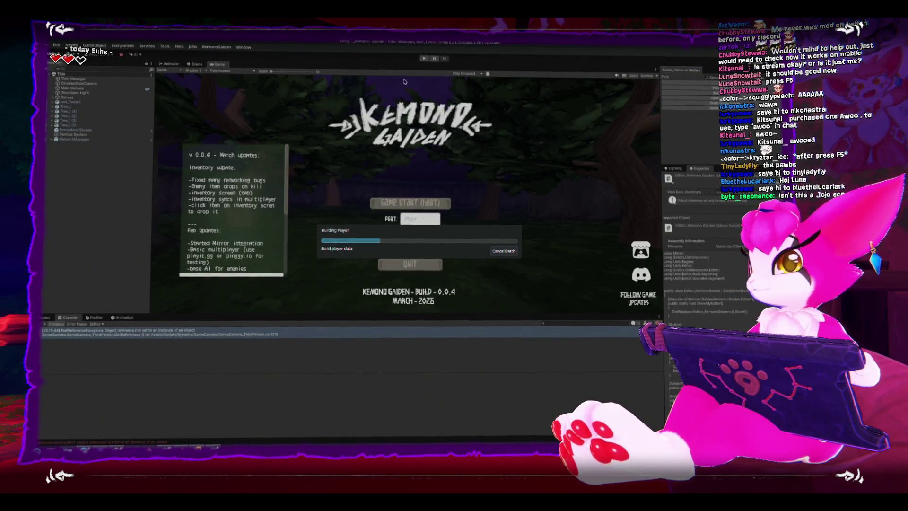
- Close the old game windows, then start the left build window and bring up its game menu
right_click(227, 454)
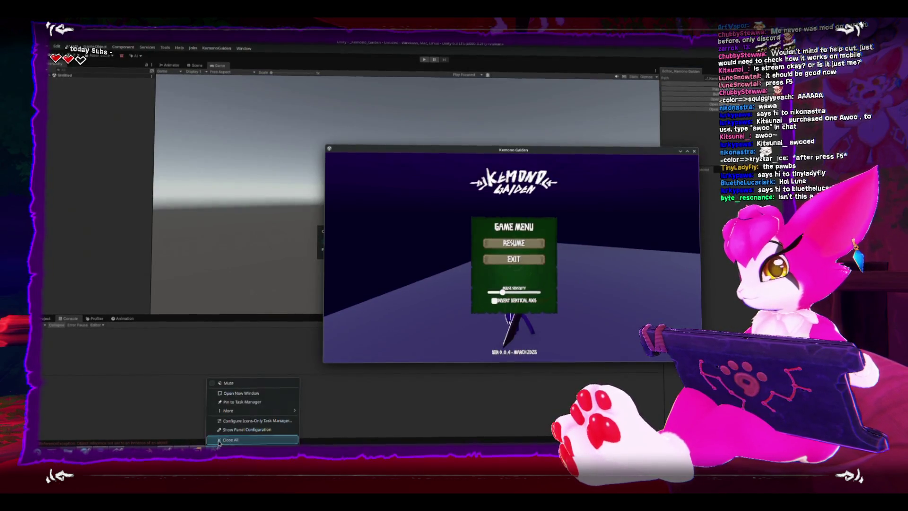
left_click(230, 439)
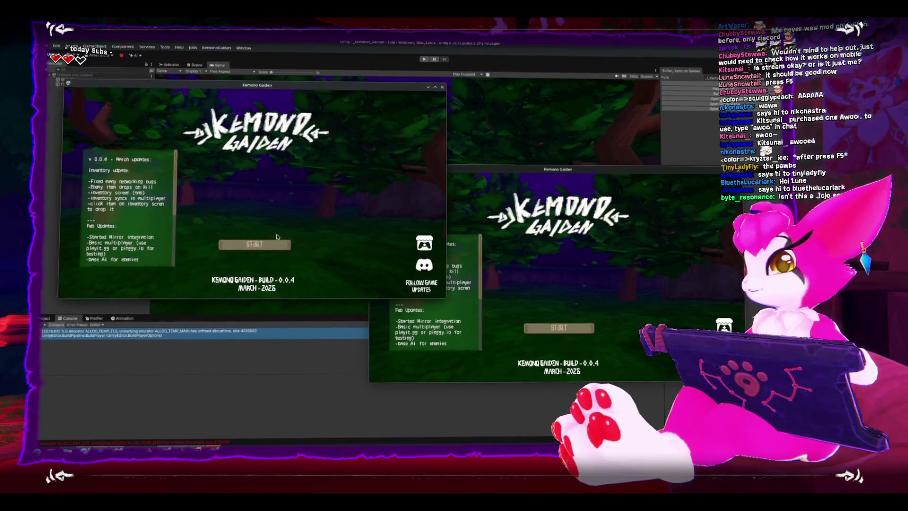
left_click(276, 205)
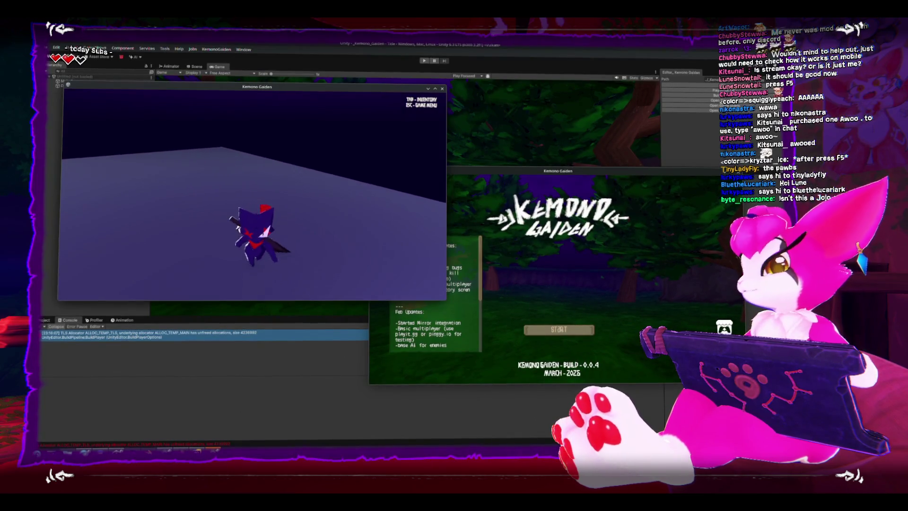
key("Escape")
- In the right build window, join the localhost game on port 7777 and bring up its game menu
left_click(483, 224)
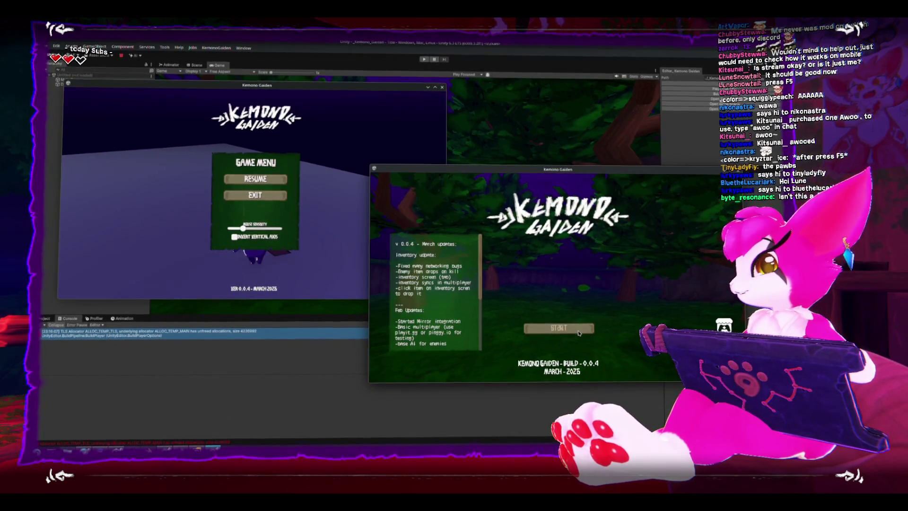
left_click(559, 328)
left_click(578, 320)
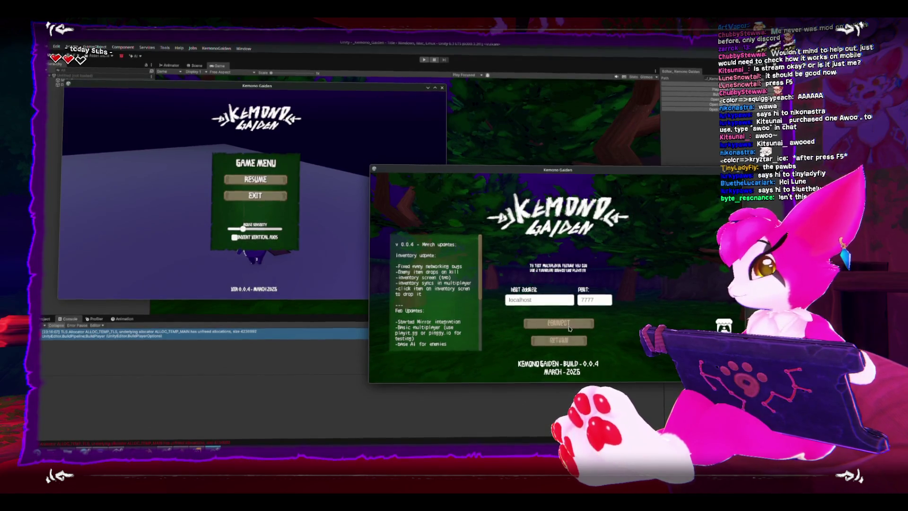
left_click(579, 320)
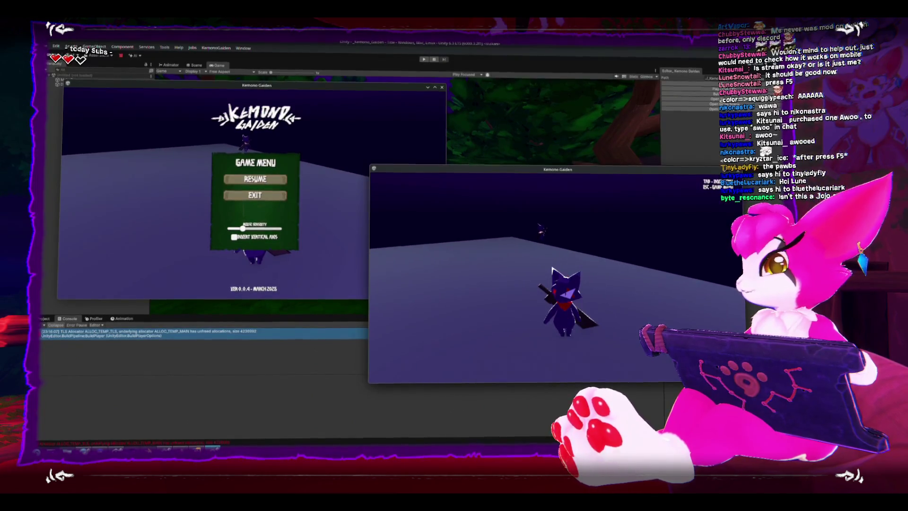
key("Escape")
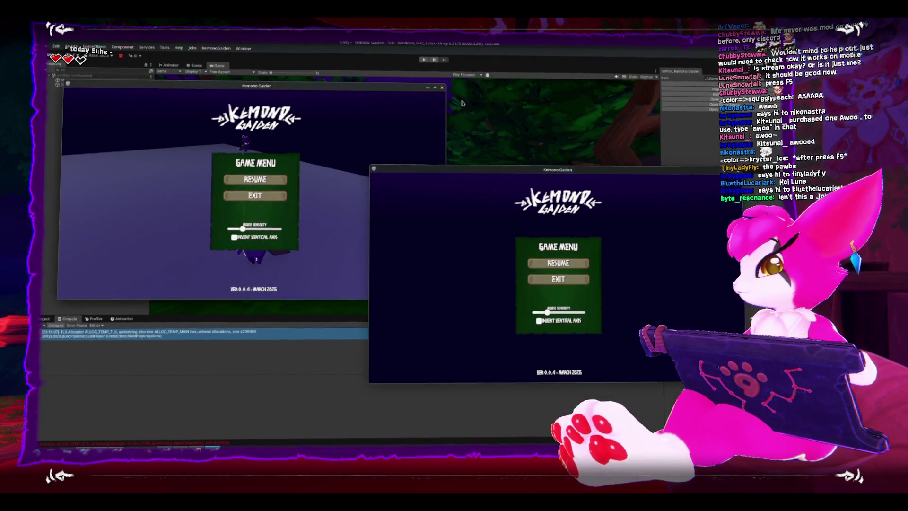
- Close both Kemono Gaiden build windows and switch to the PlayerChunks code
left_click(441, 87)
left_click(715, 169)
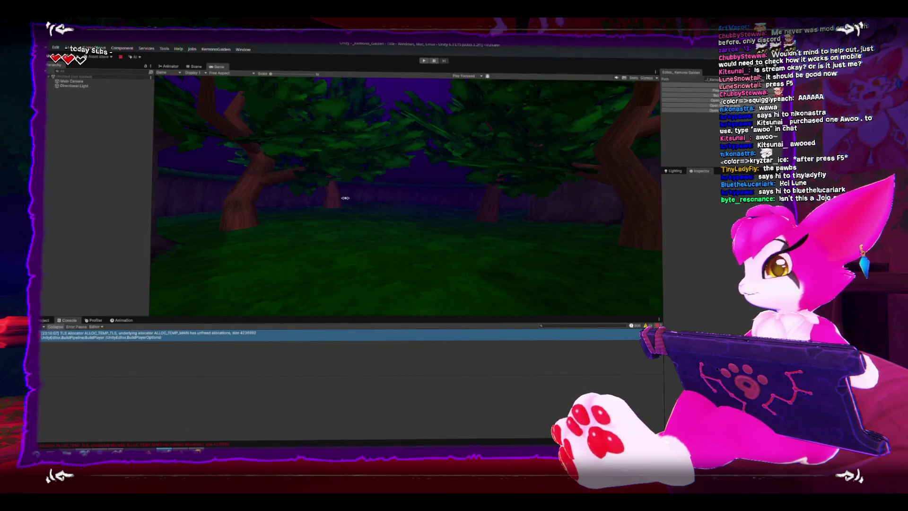
key("alt+Tab")
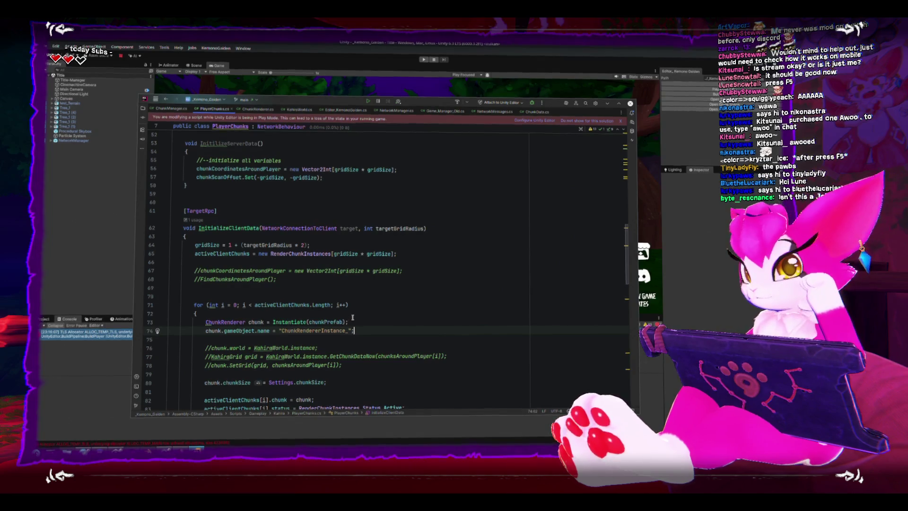
- Add a string playerName parameter, append it to the chunk name, and pass player.name from RegisterPlayer
left_click(423, 230)
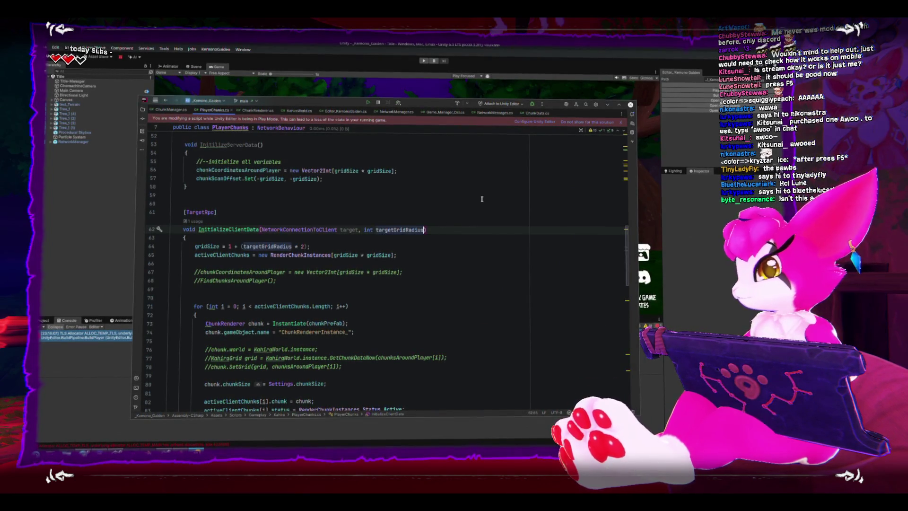
type(",")
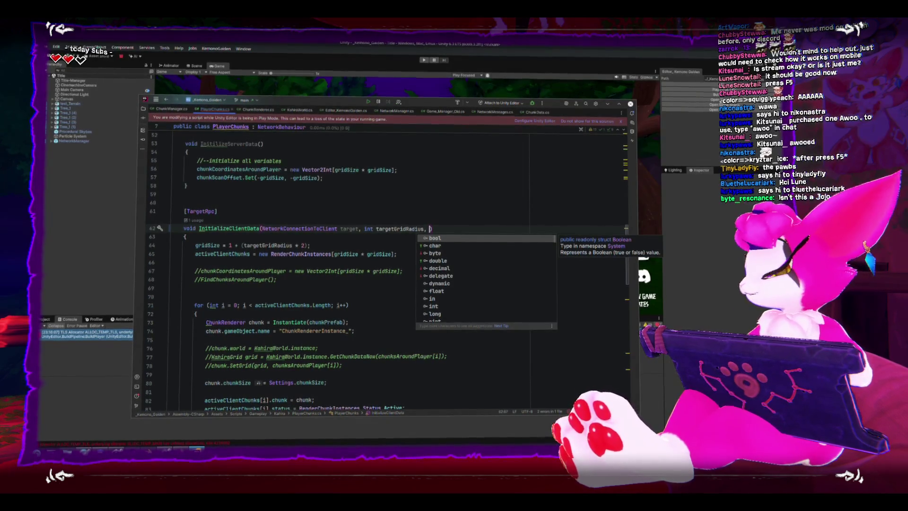
type("string playerName")
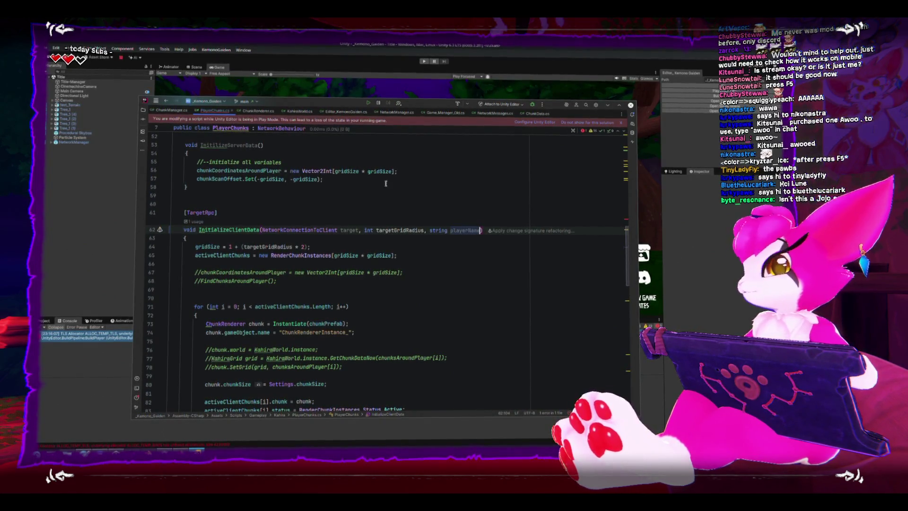
left_click(352, 331)
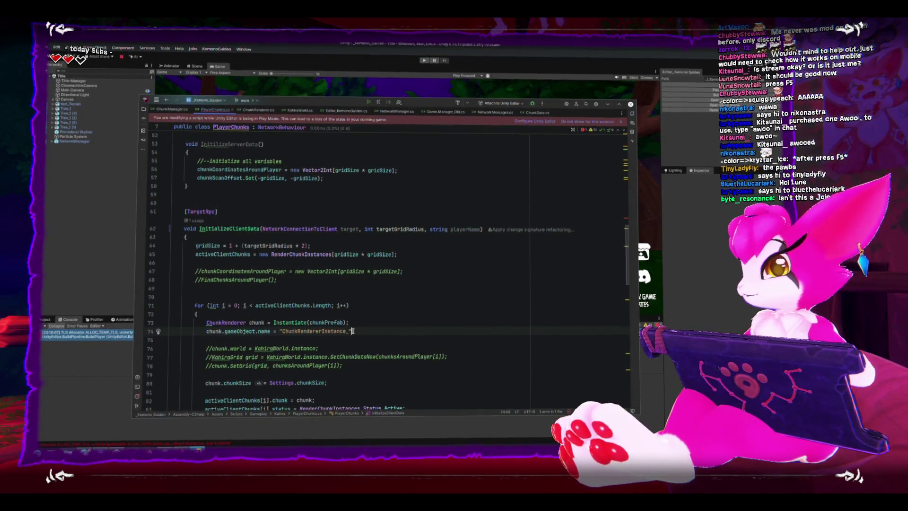
type("+ p")
key("Return")
scroll(360, 238, "up", 4)
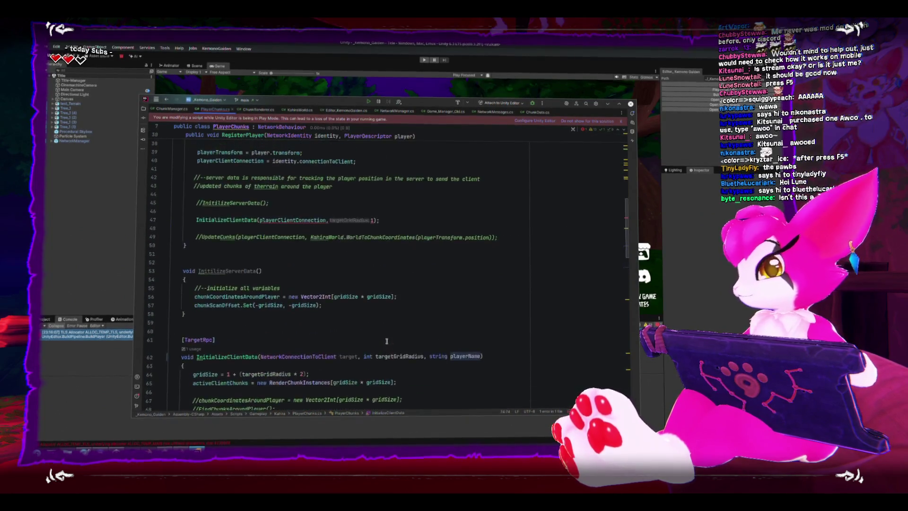
scroll(447, 236, "up", 5)
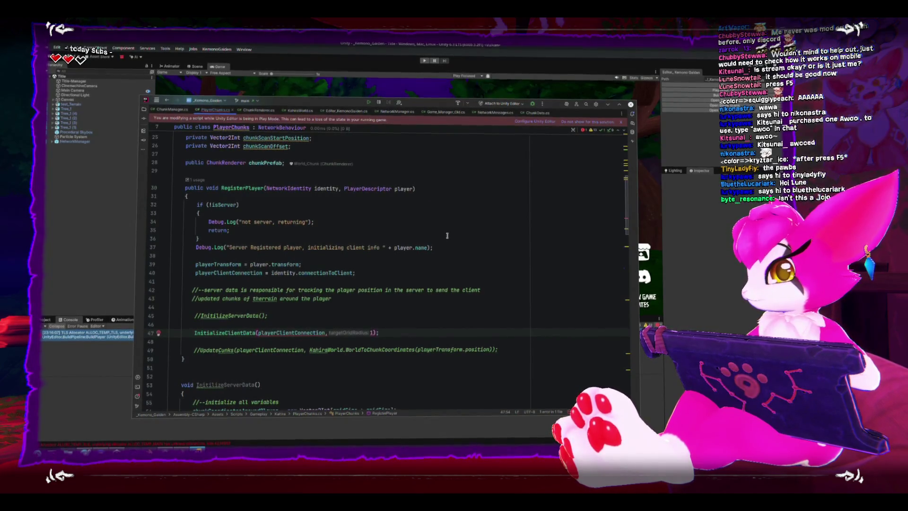
type(", player.")
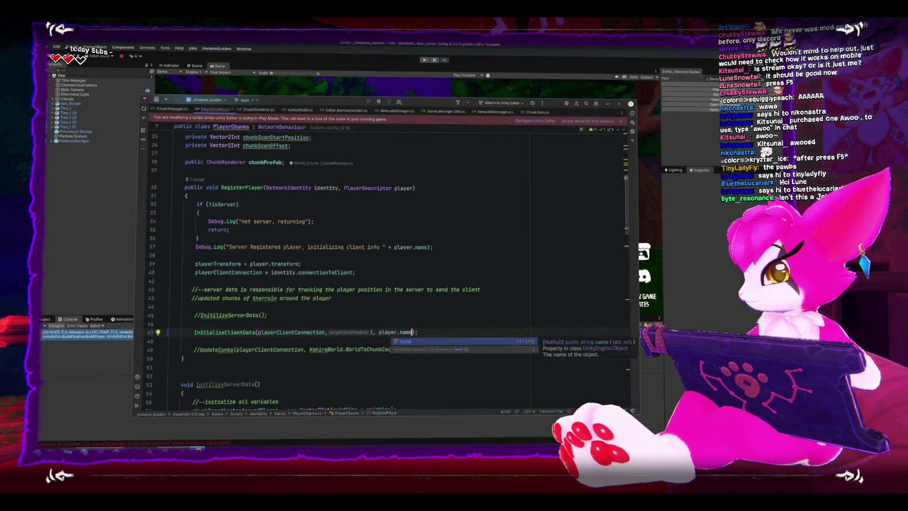
type("name")
left_click(567, 232)
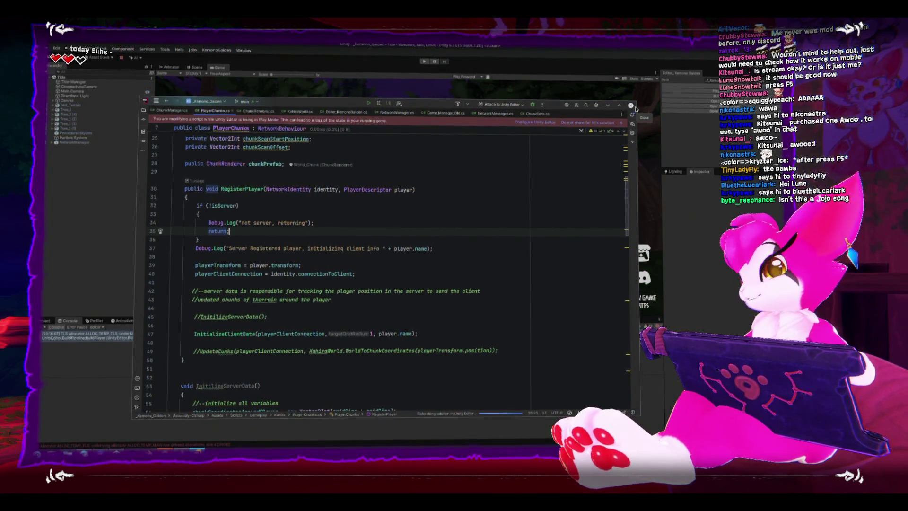
left_click(631, 104)
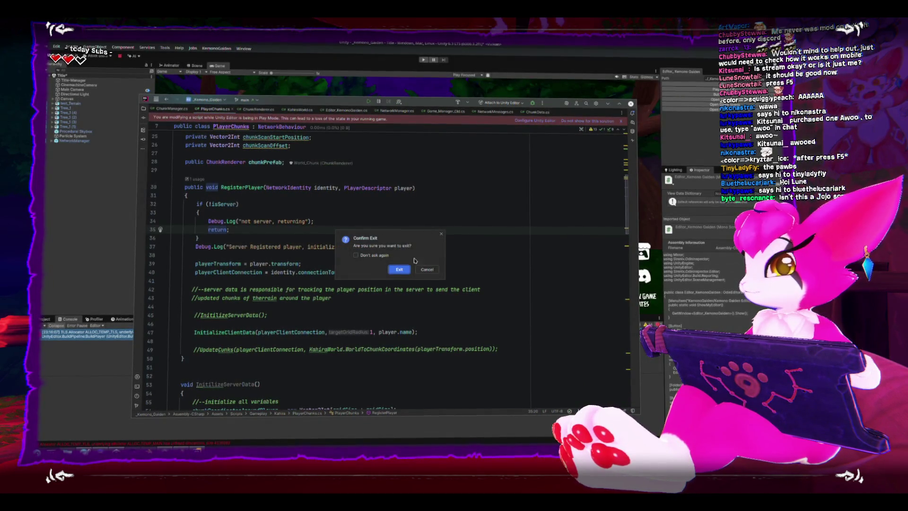
- Confirm exiting Rider, clear the Console, and Build and Run, saving the modified scene
left_click(426, 270)
left_click(619, 104)
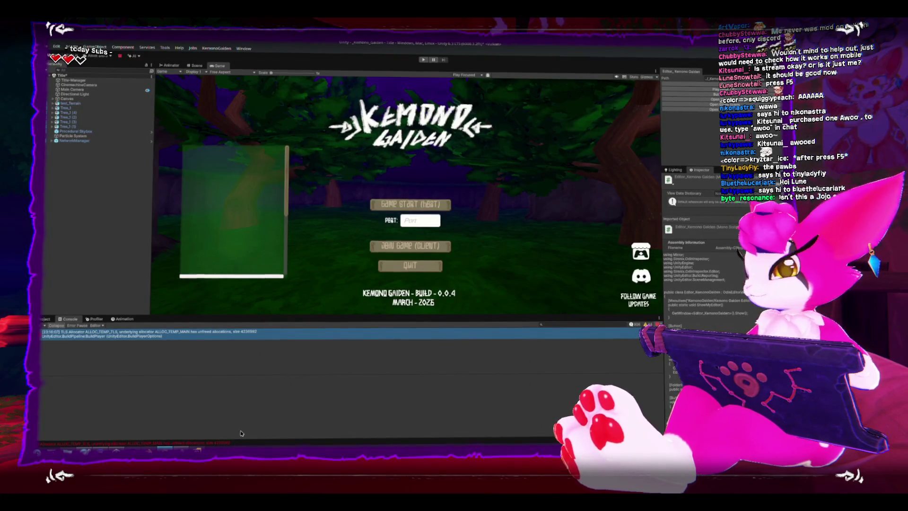
left_click(51, 327)
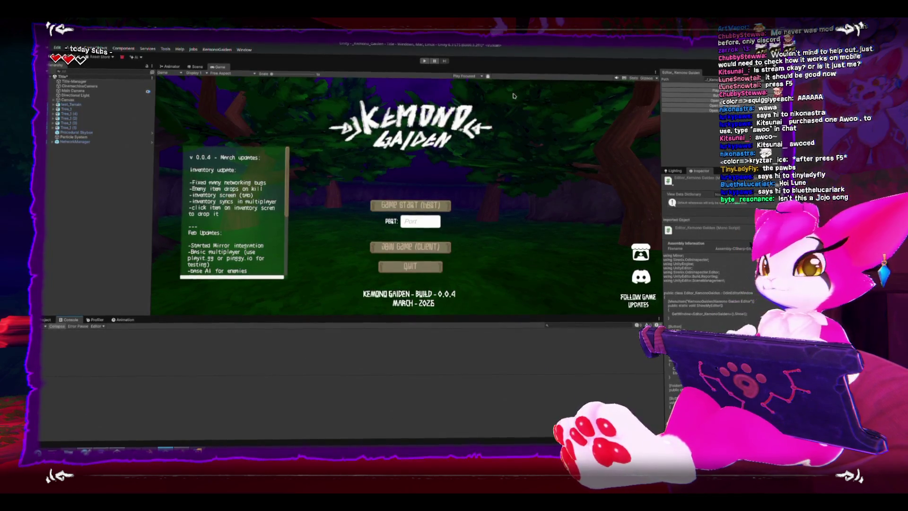
left_click(694, 95)
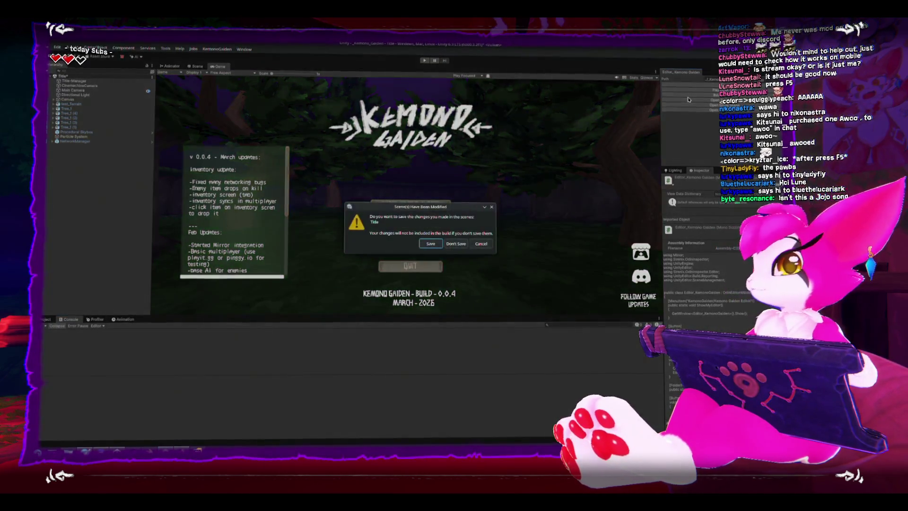
left_click(434, 244)
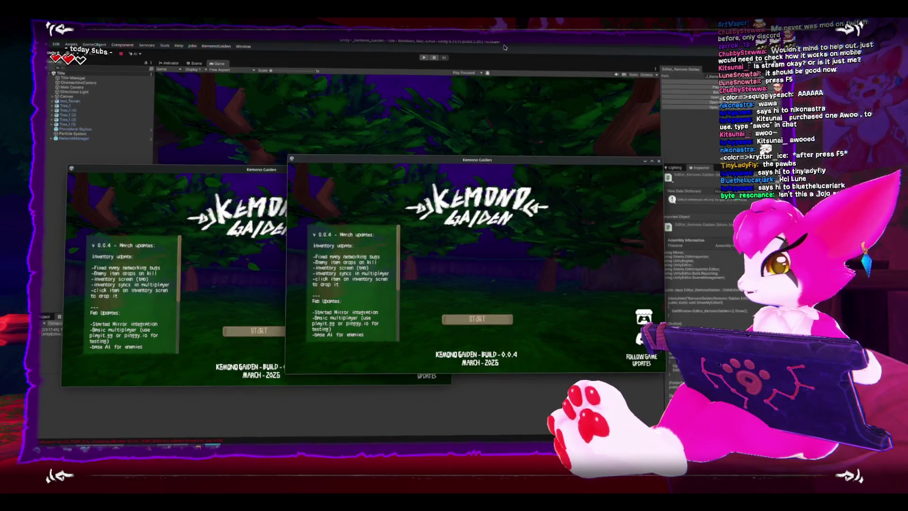
- Host a game in the left build window, close the second build, and start Play mode in the editor
left_click(258, 331)
left_click(258, 331)
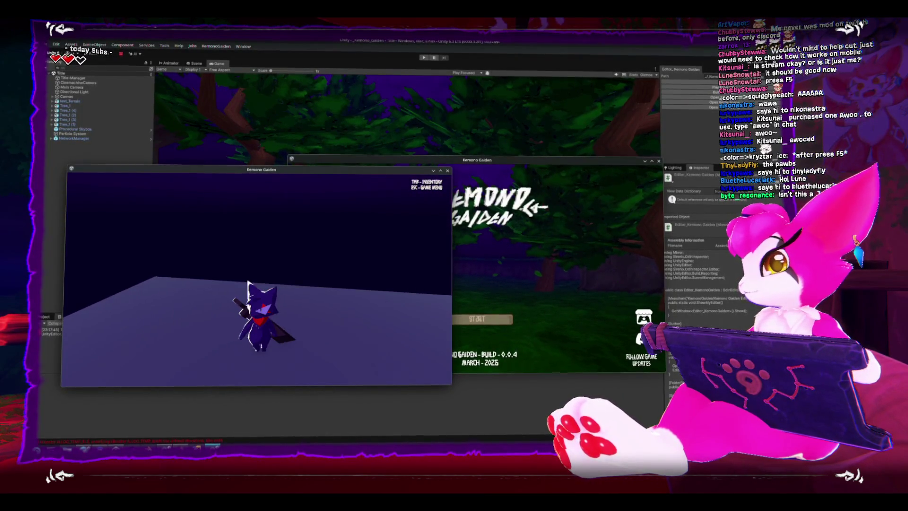
key("Escape")
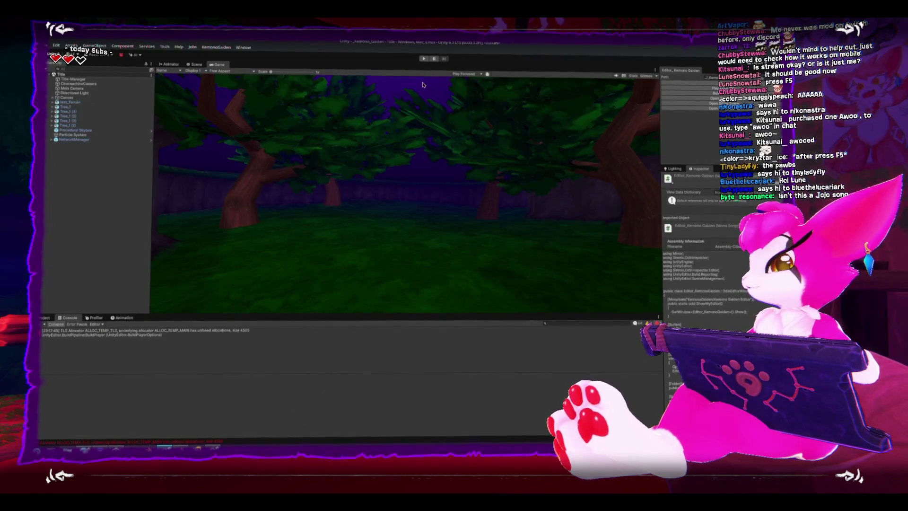
left_click(423, 65)
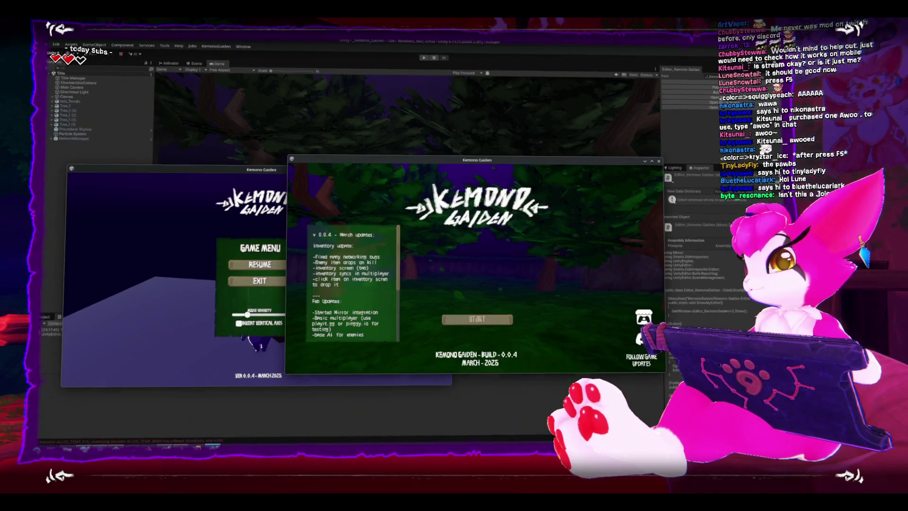
left_click(658, 161)
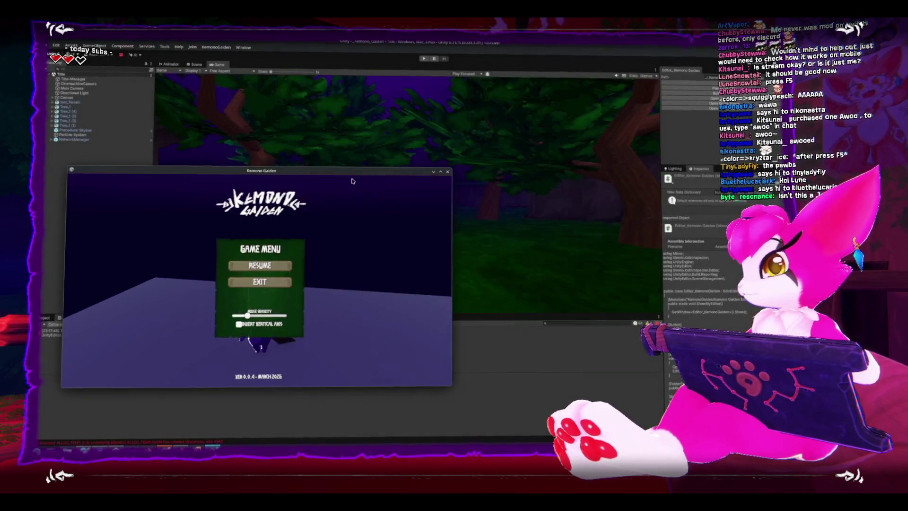
left_click(448, 171)
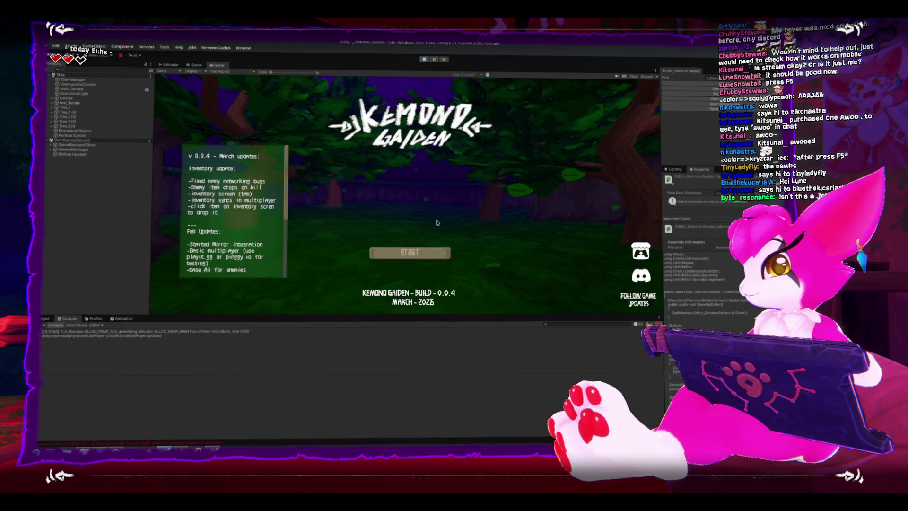
- Join the localhost game from the editor and expand the Kahlua scene to list its chunk renderers
left_click(426, 253)
left_click(421, 244)
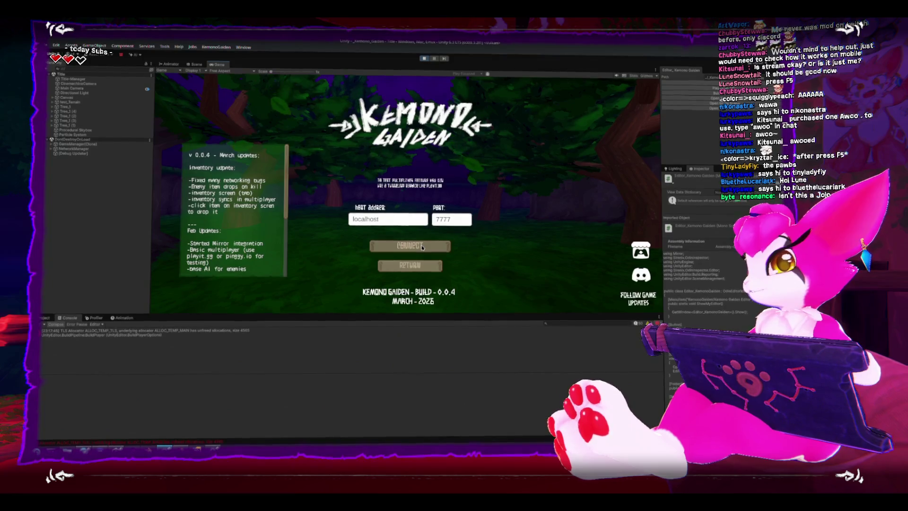
left_click(421, 246)
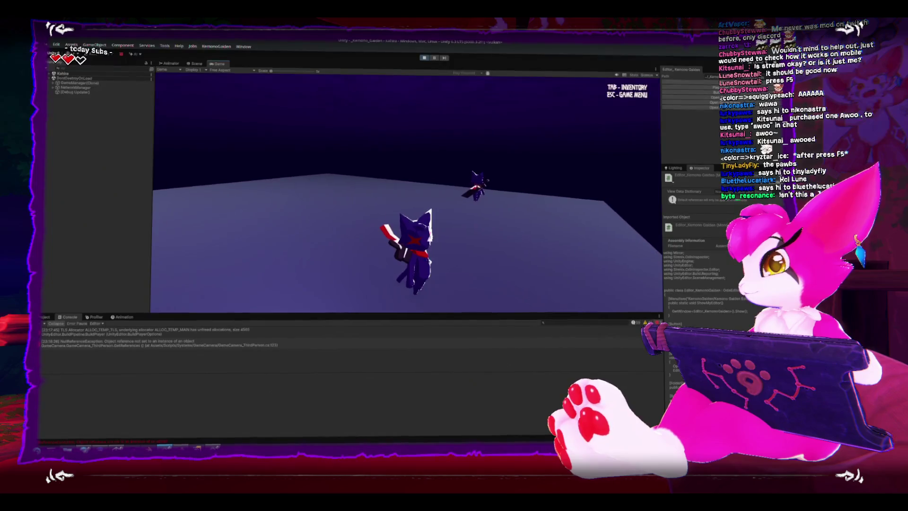
key("Escape")
left_click(53, 73)
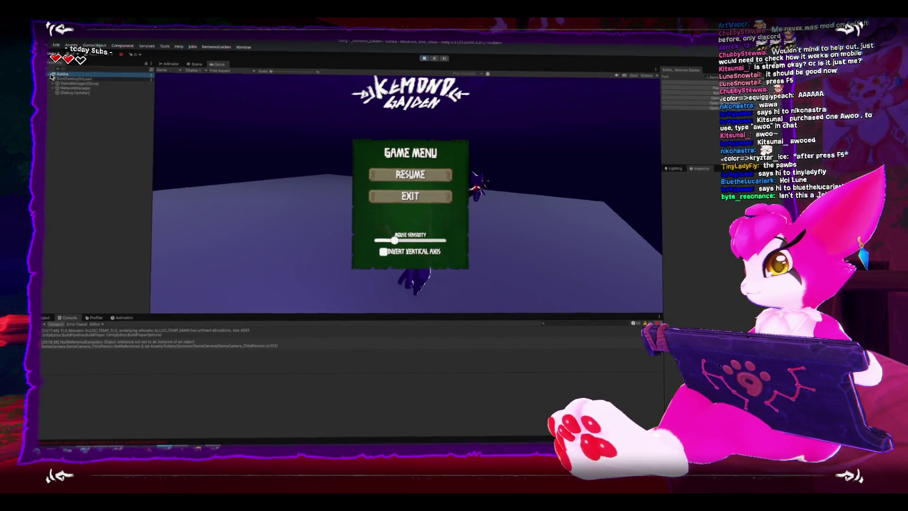
left_click(51, 76)
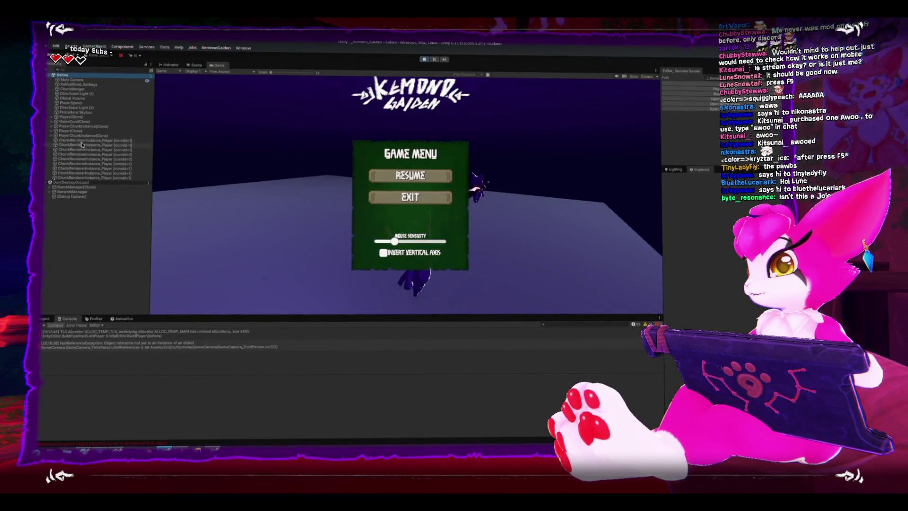